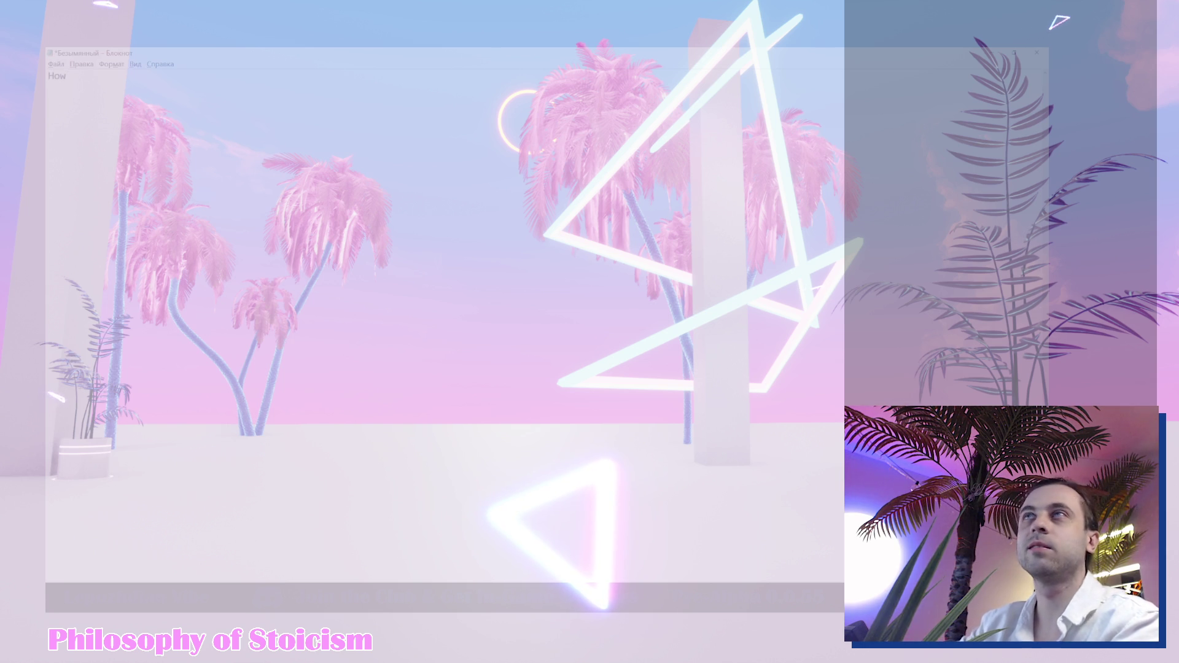
- Complete the line as 'How to have a good day?' and zoom the note's text in twice
type("to have a good day")
key("ctrl+plus")
key("ctrl+plus")
key("ctrl+plus")
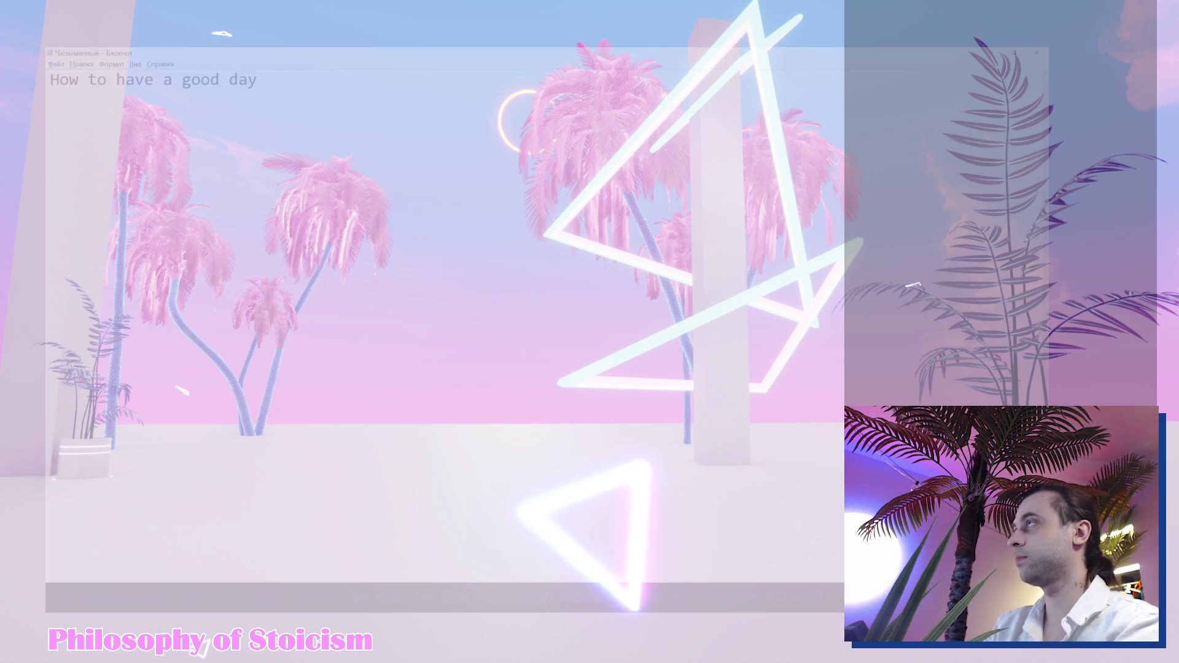
type("?")
key("ctrl+plus")
key("ctrl+plus")
key("ctrl+plus")
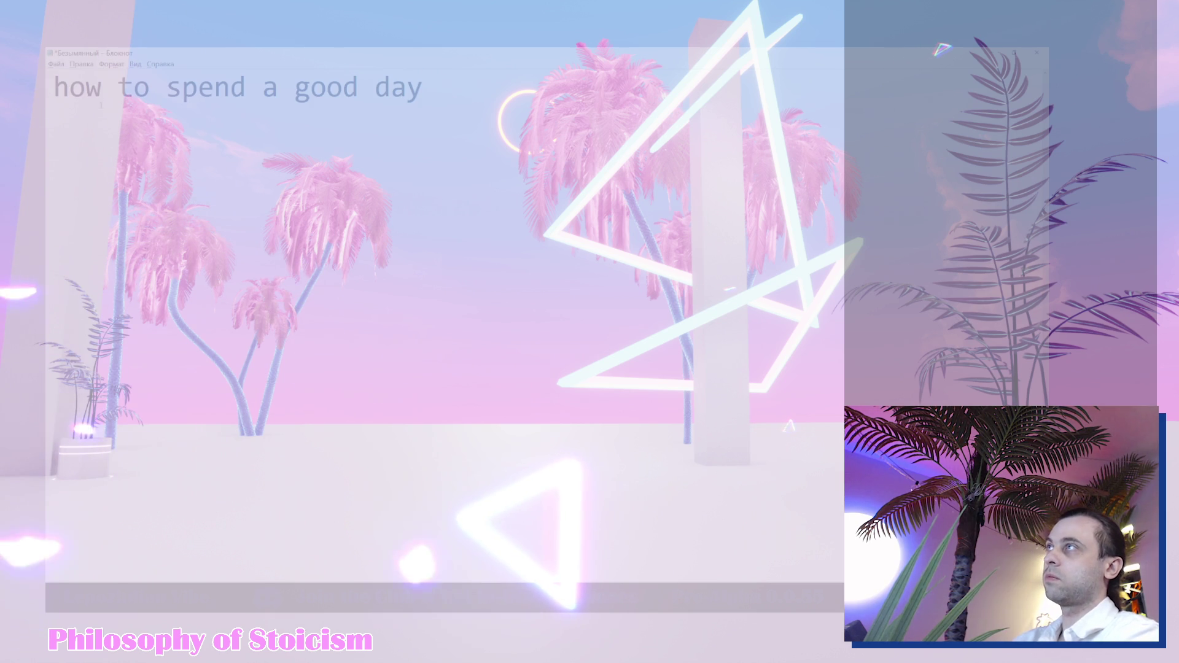
- Start a new line below the 'how to spend a good day' heading
key("Return")
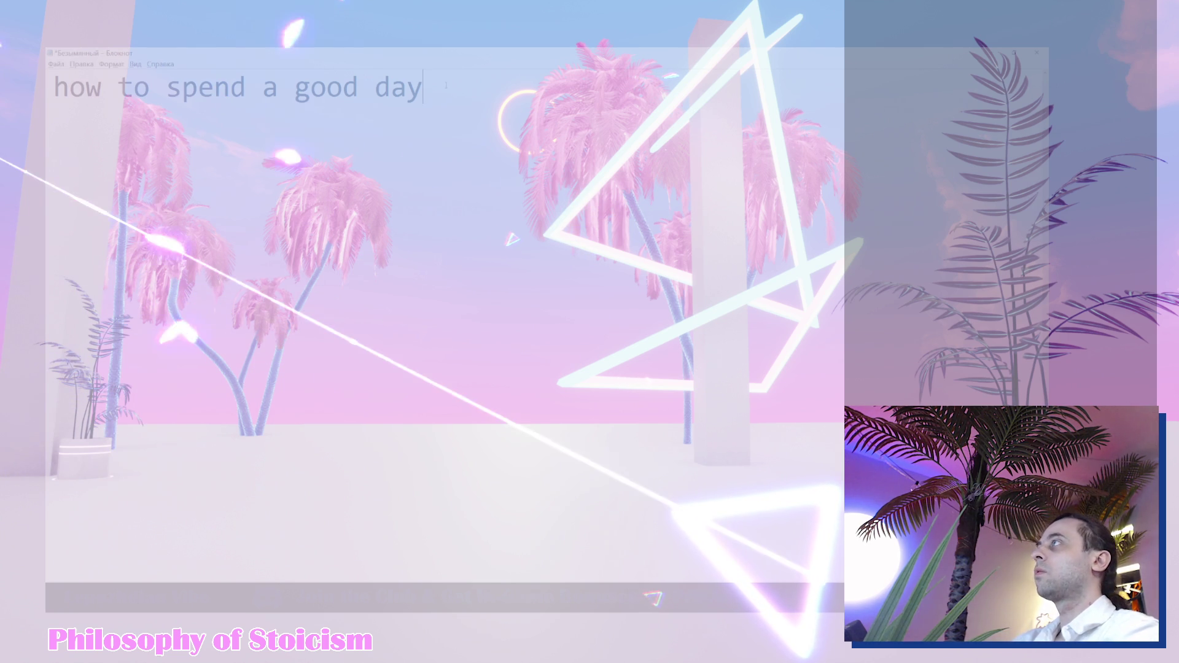
- Add a comma, zoom out, and put the quote and 'Epictetus. Conversations. 1.29.4' on new lines
type(",")
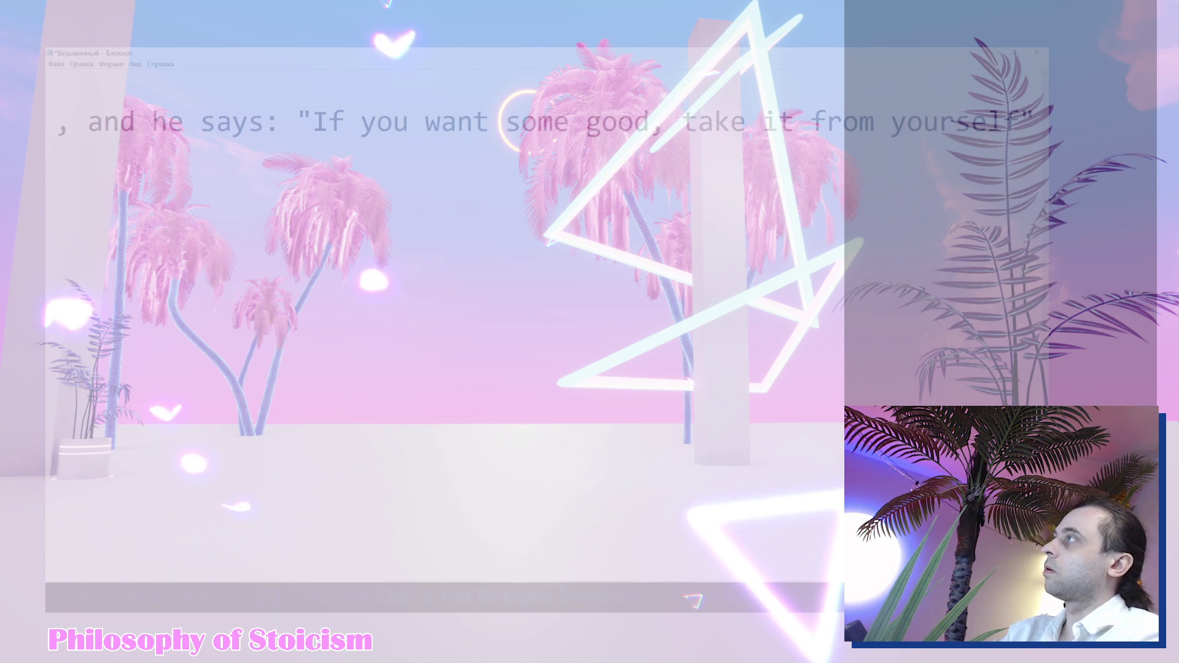
key("ctrl+minus")
key("ctrl+minus")
key("ctrl+minus")
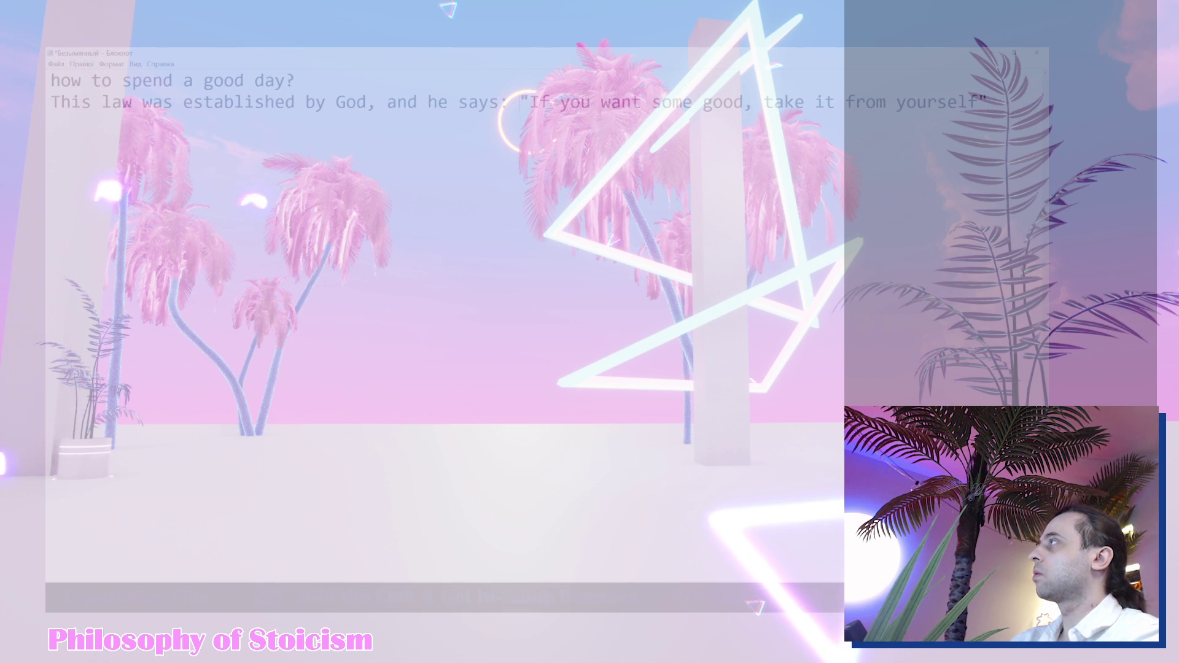
key("Return")
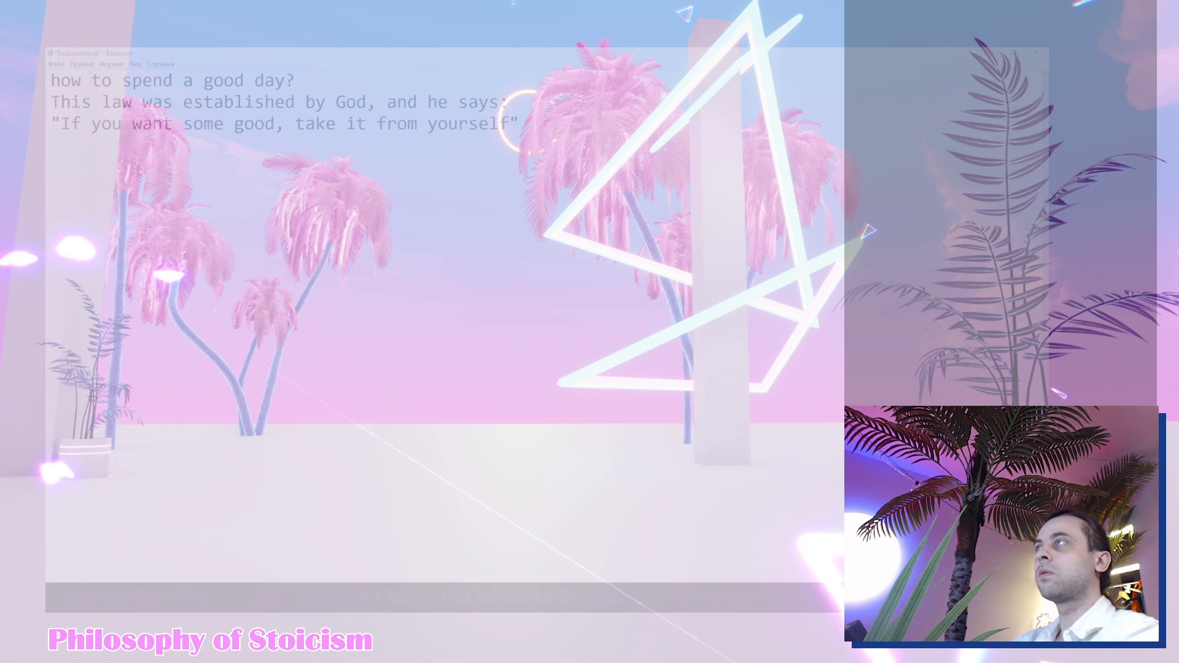
key("Return")
type("Epictetus. Conversations. 1.29.4")
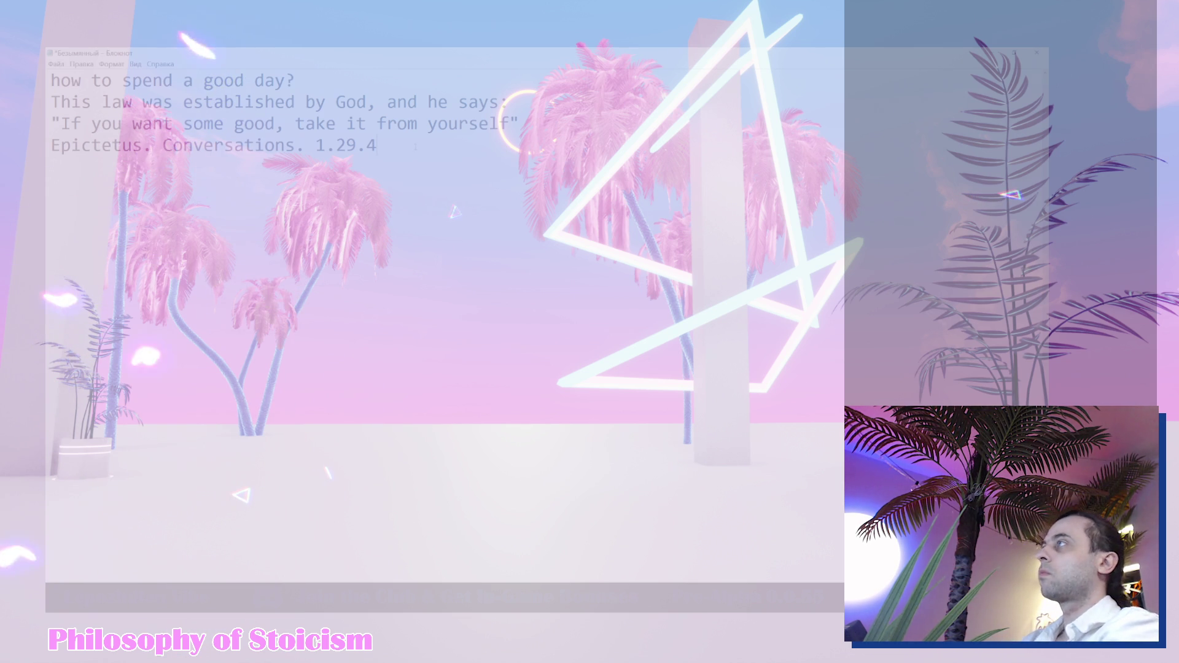
- Paste the self-sufficiency passage, reset the zoom, and break 'But this one…' onto its own line
key("ctrl+v")
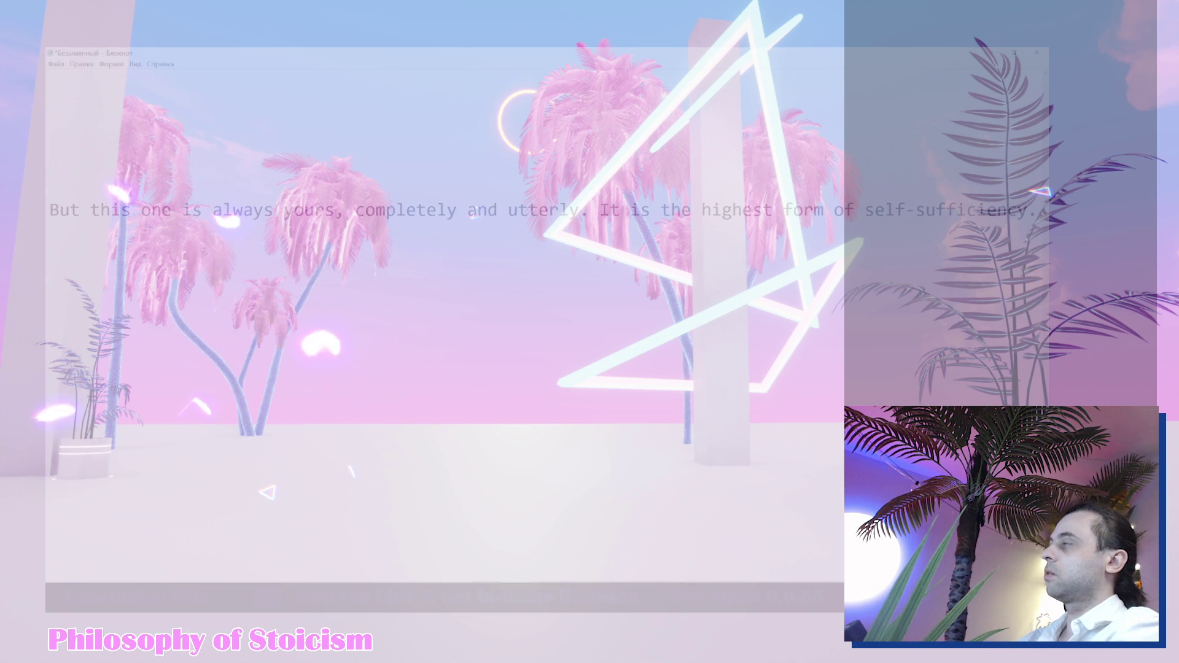
key("ctrl+0")
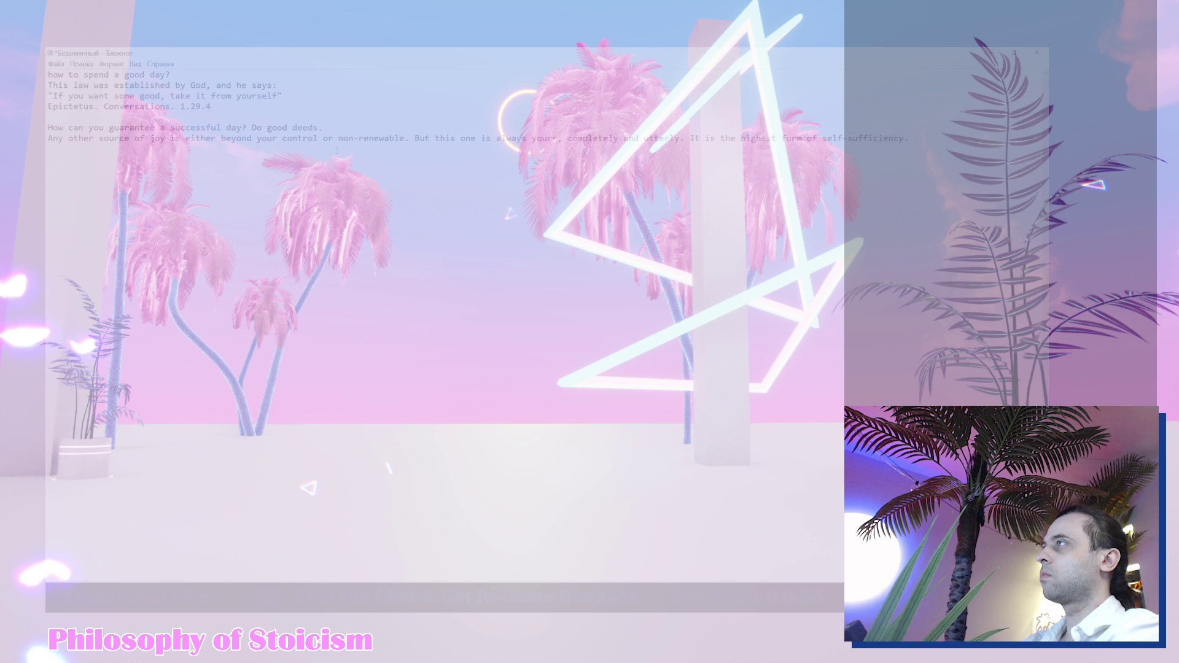
left_click(413, 138)
key("Return")
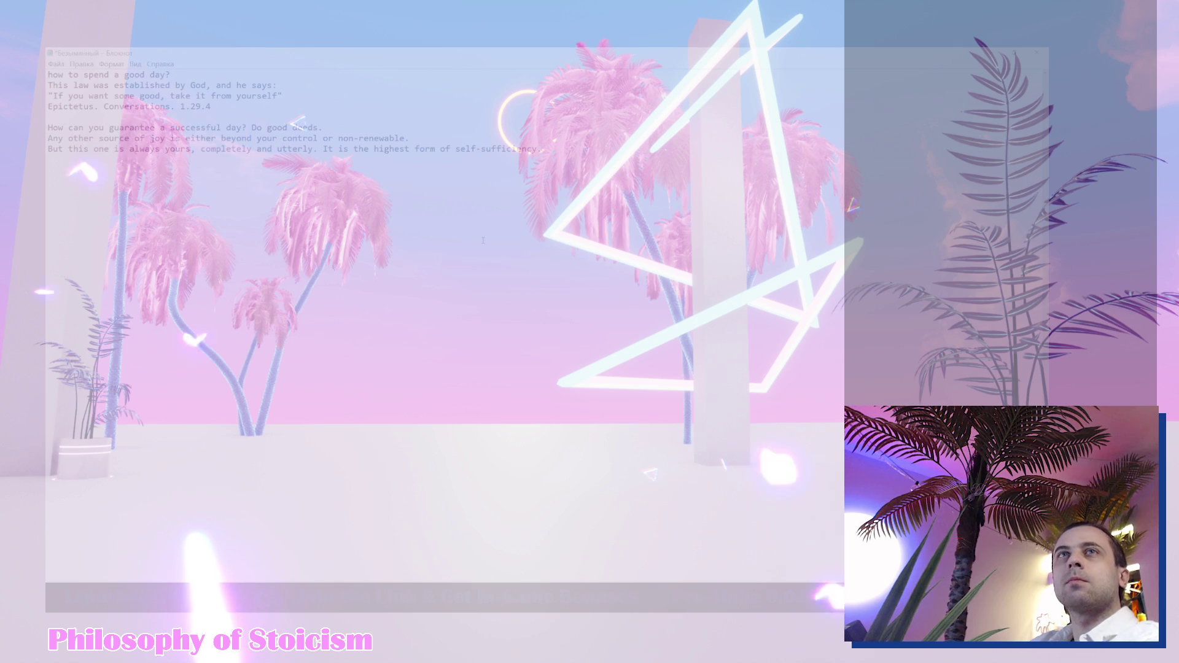
- Enlarge the note's text and select the quote through 'Epictetus. Conversations. 1.29.4'
scroll(483, 240, "up", 4, "ctrl")
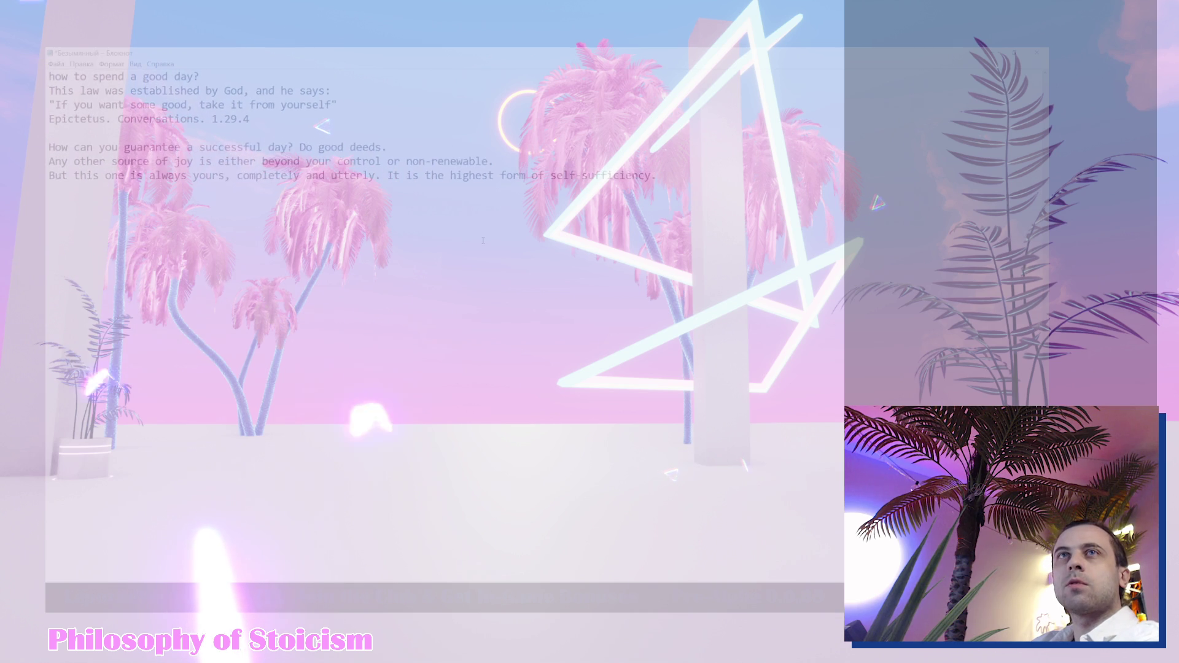
scroll(483, 240, "up", 3, "ctrl")
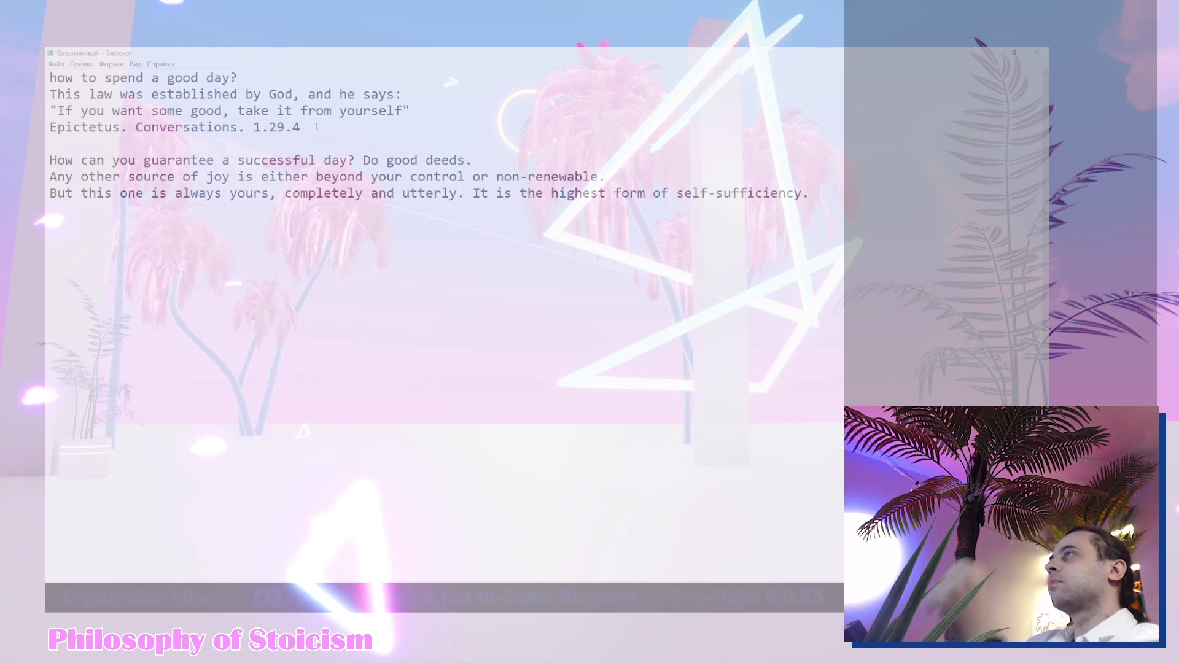
key("ctrl+shift+Home")
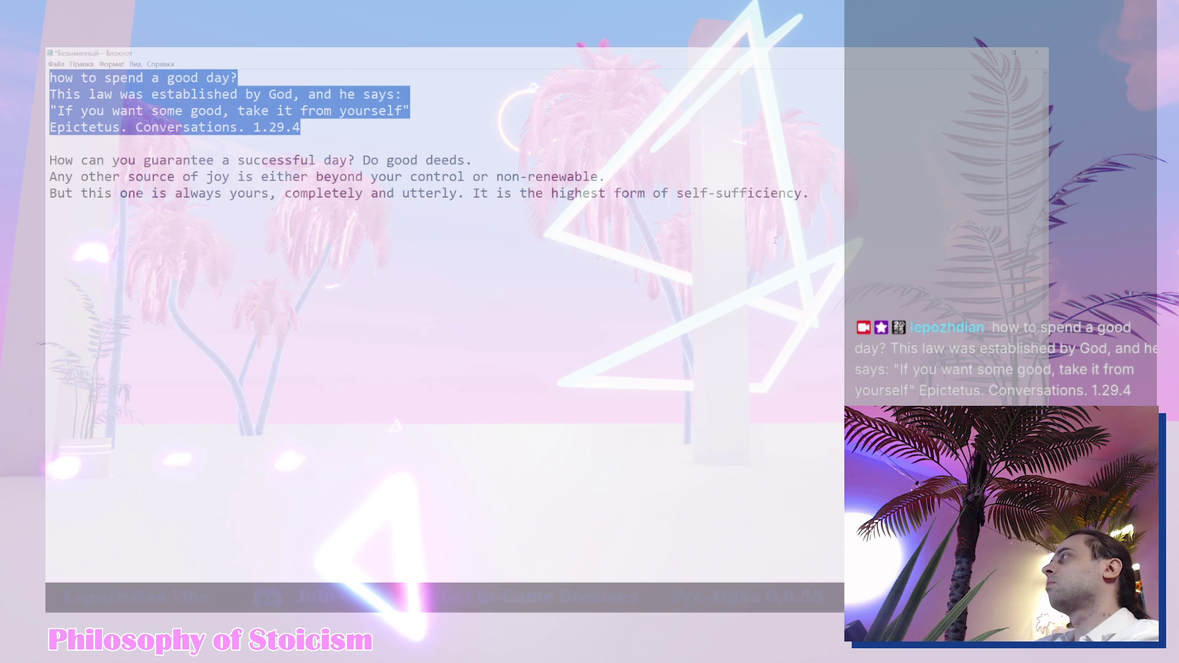
- Select the three-line good-deeds paragraph, then open and dismiss the File menu
left_click_drag(809, 192, 49, 160)
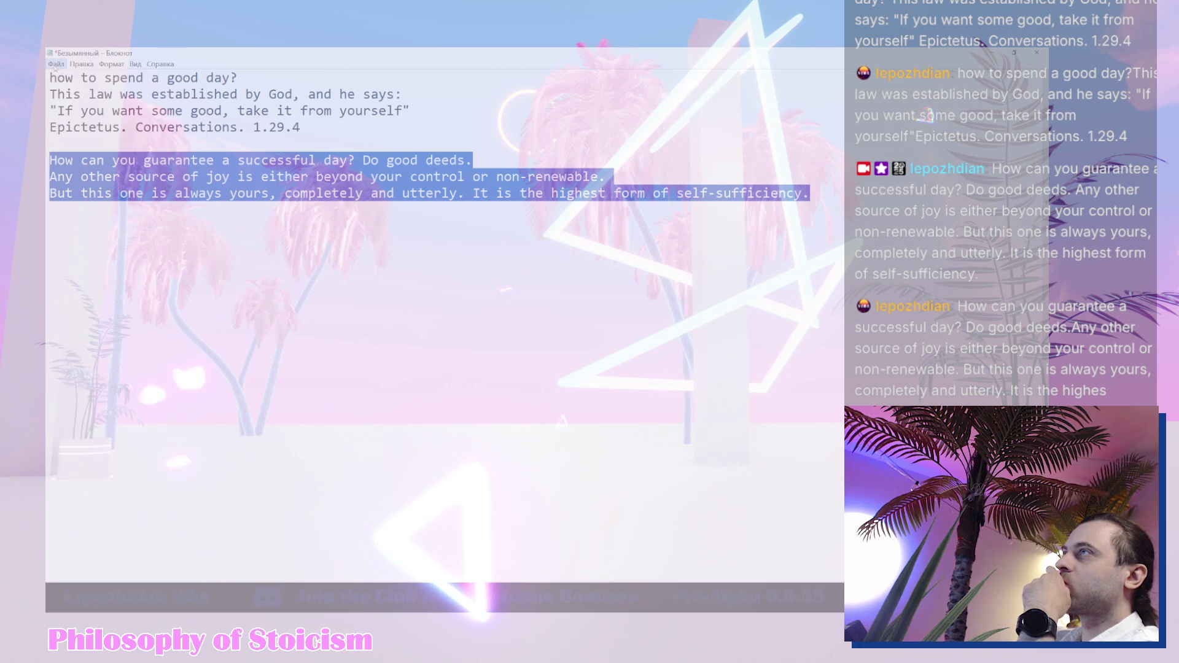
left_click(56, 63)
key("Escape")
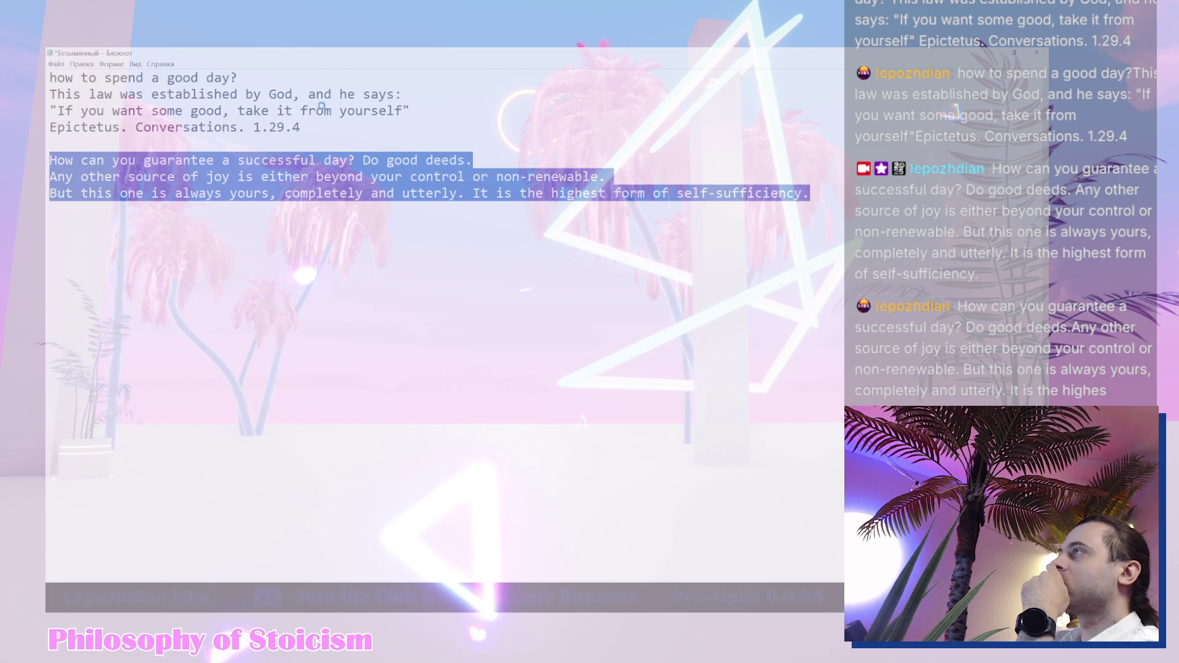
key("Escape")
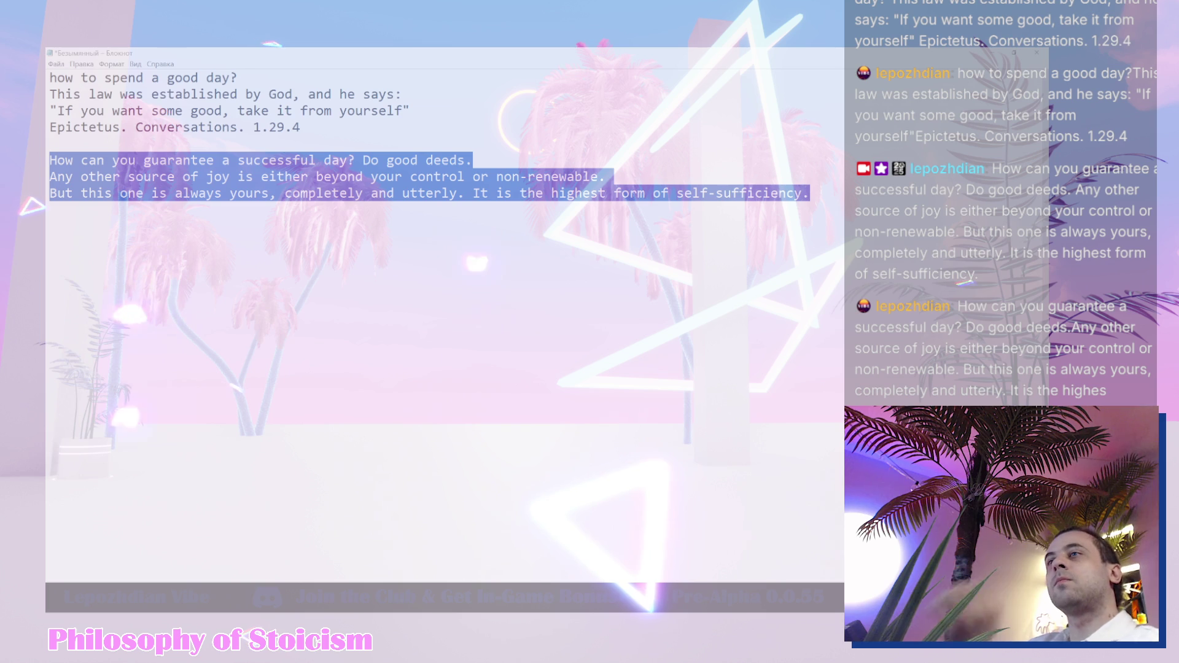
- Save the quote as How_To_Spend_a_good_day.txt and reposition the Unreal splash and preview windows
key("Return")
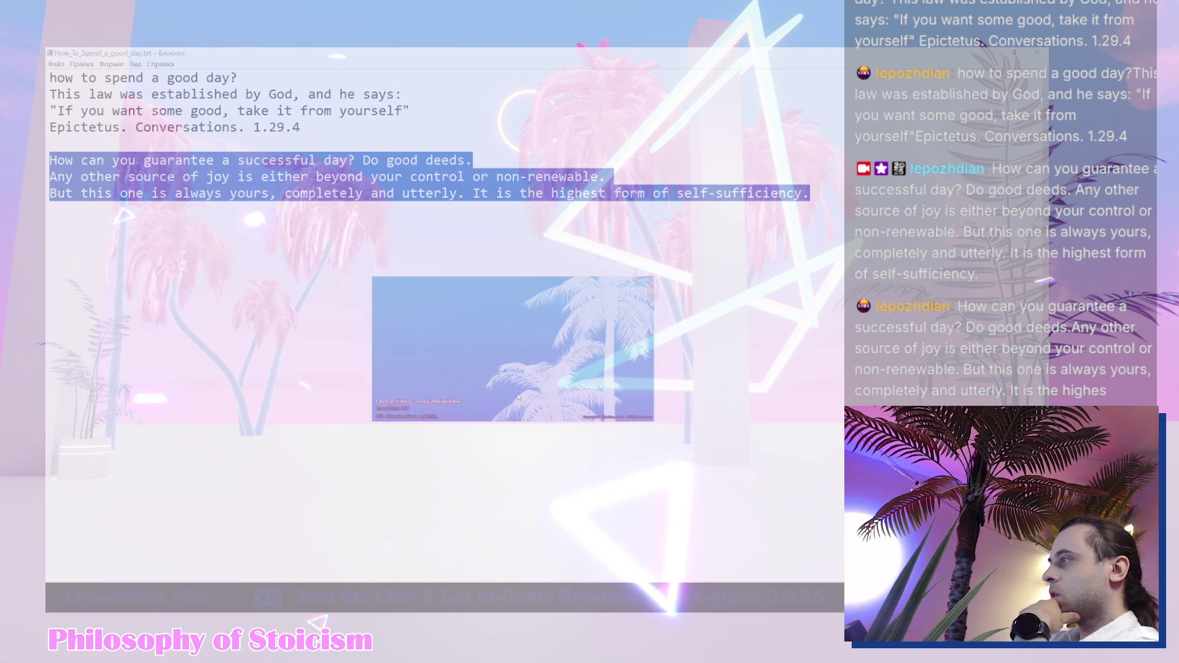
left_click_drag(517, 397, 510, 370)
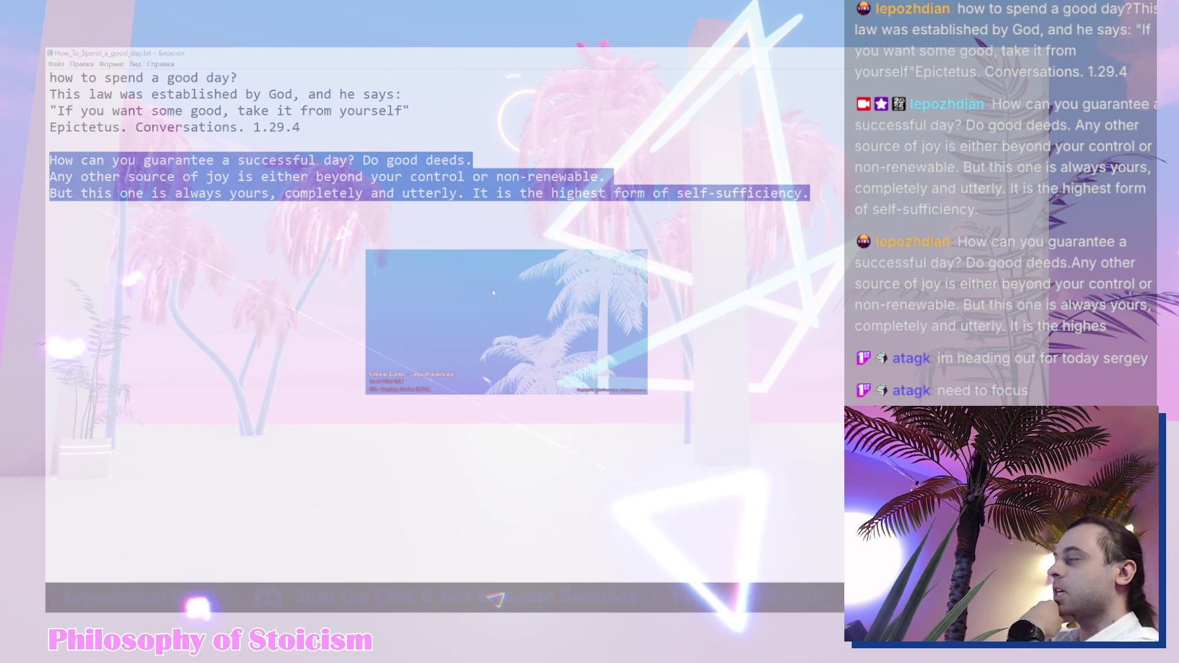
mouse_move(495, 303)
left_mouse_down()
mouse_move(512, 388)
mouse_move(571, 462)
mouse_move(488, 508)
mouse_move(492, 404)
mouse_move(503, 460)
left_mouse_up()
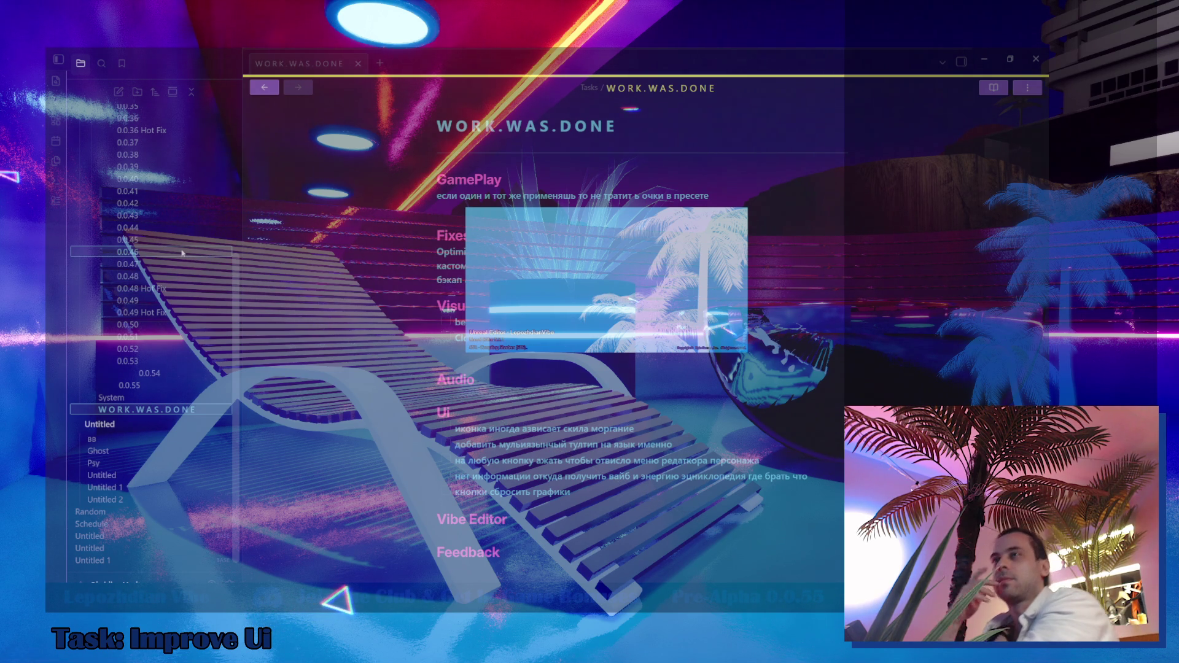
mouse_move(182, 252)
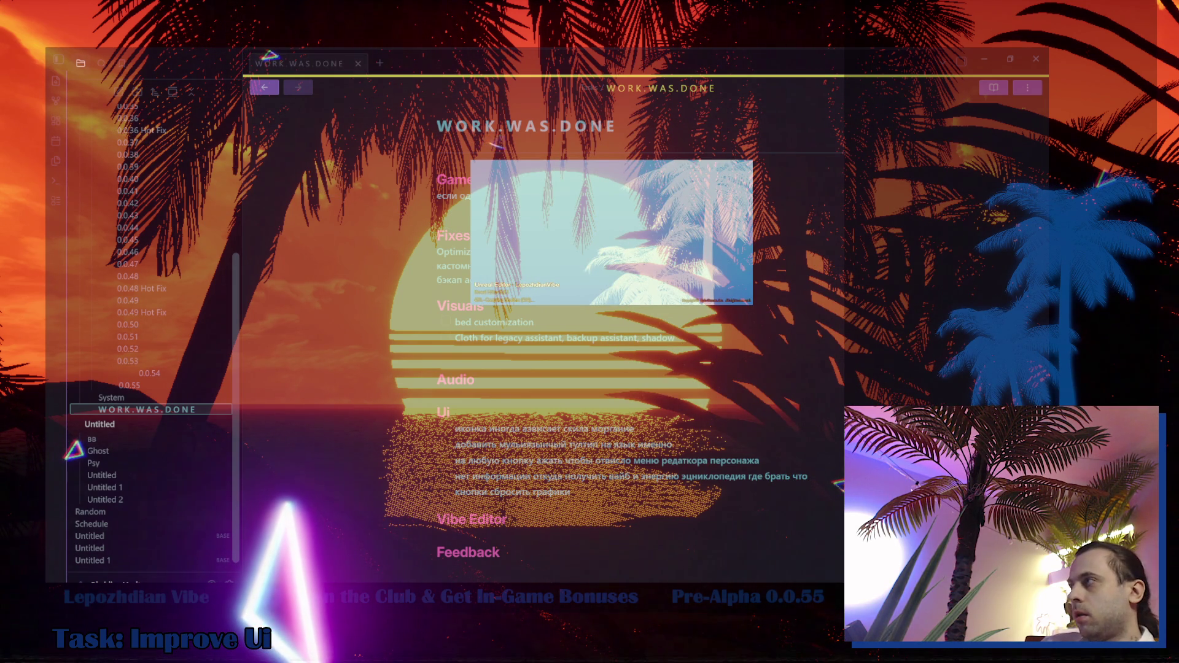
mouse_move(118, 588)
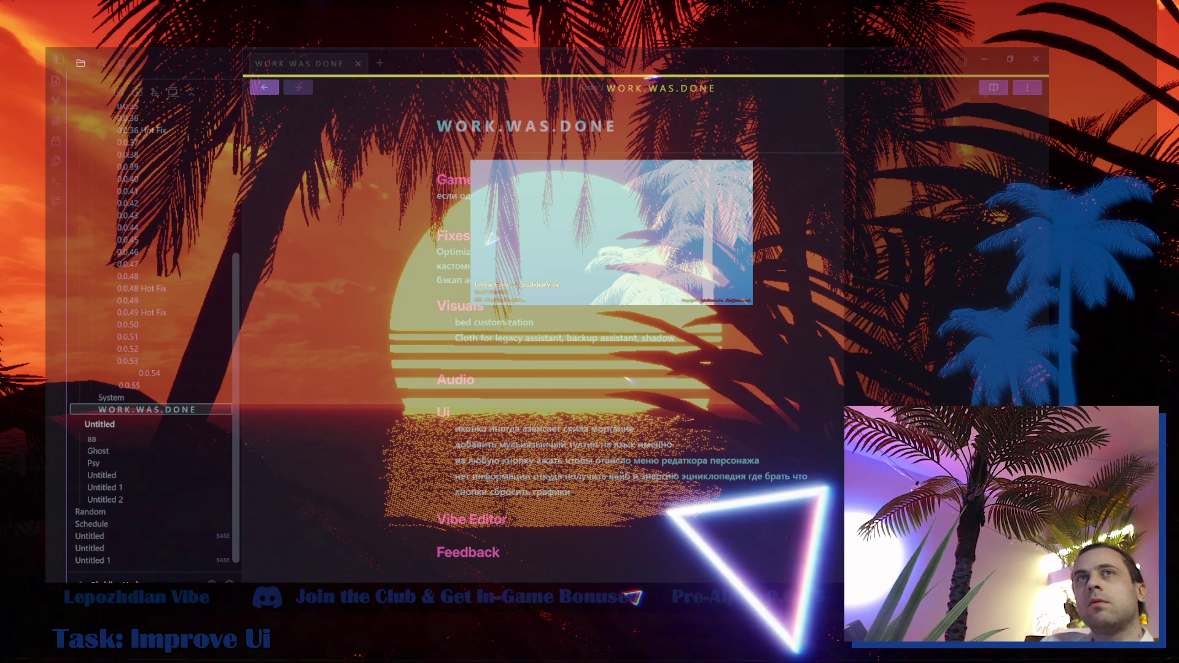
left_click(503, 239)
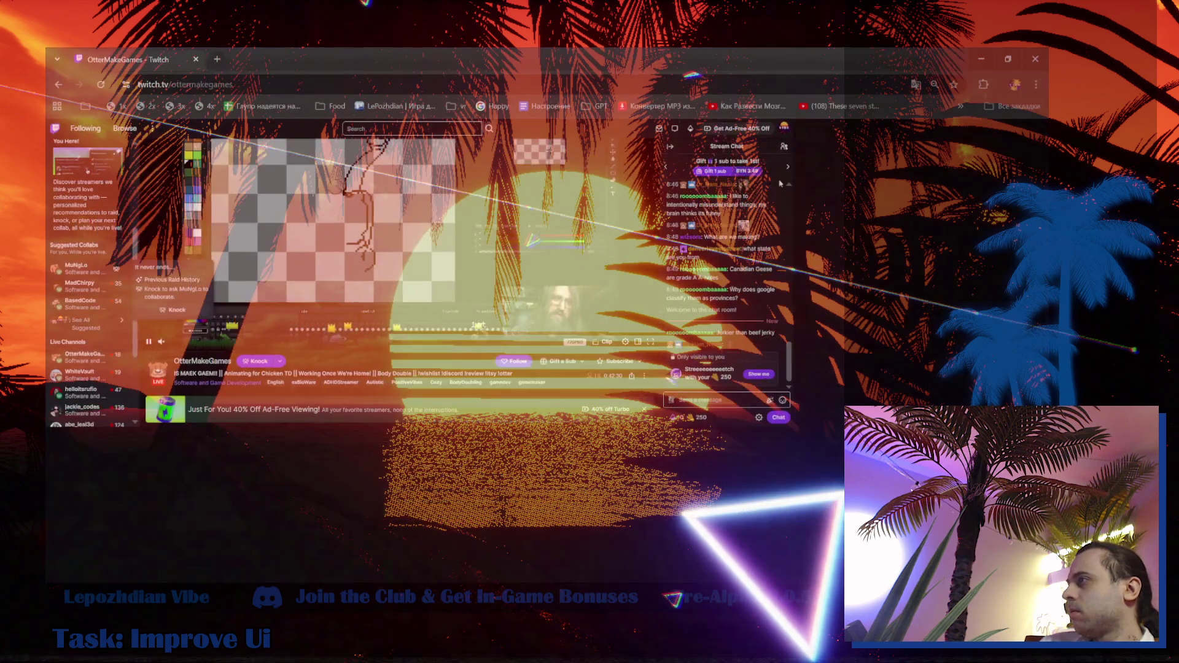
key("super+Up")
scroll(480, 497, "down", 2)
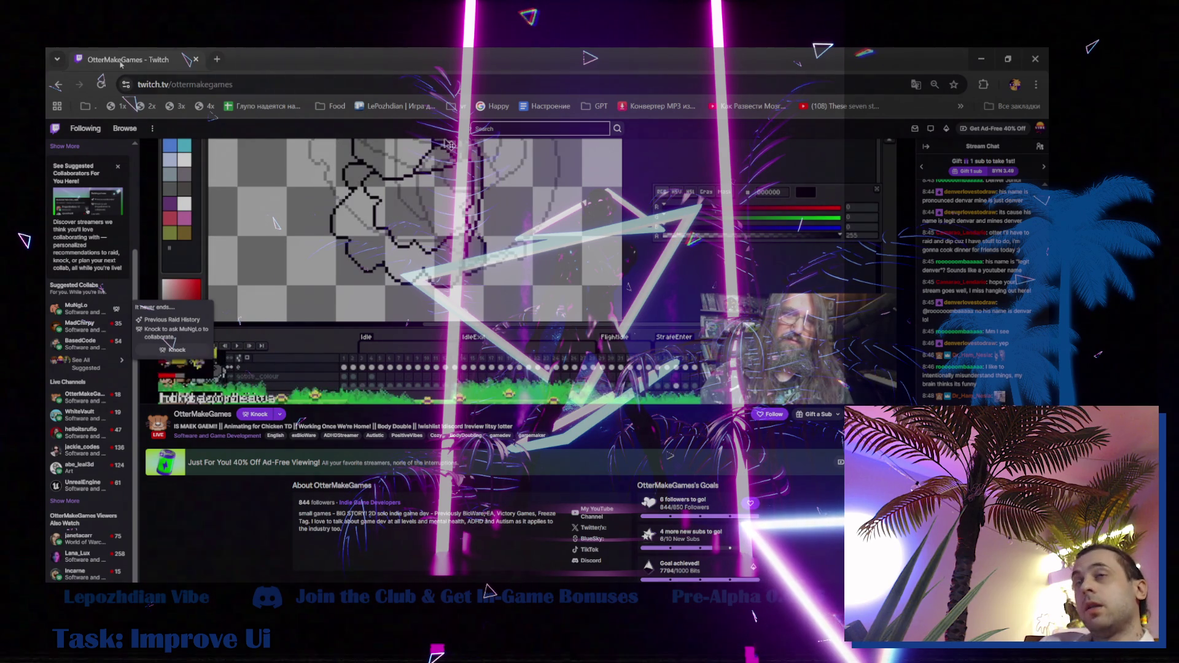
key("alt+Tab")
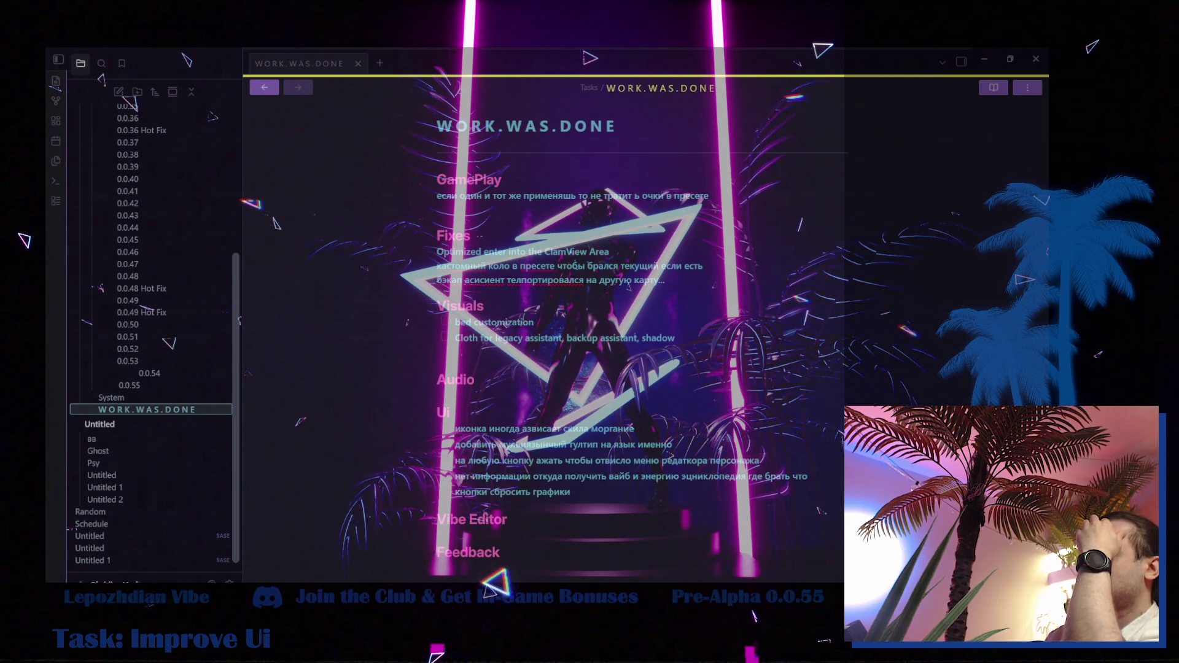
mouse_move(286, 592)
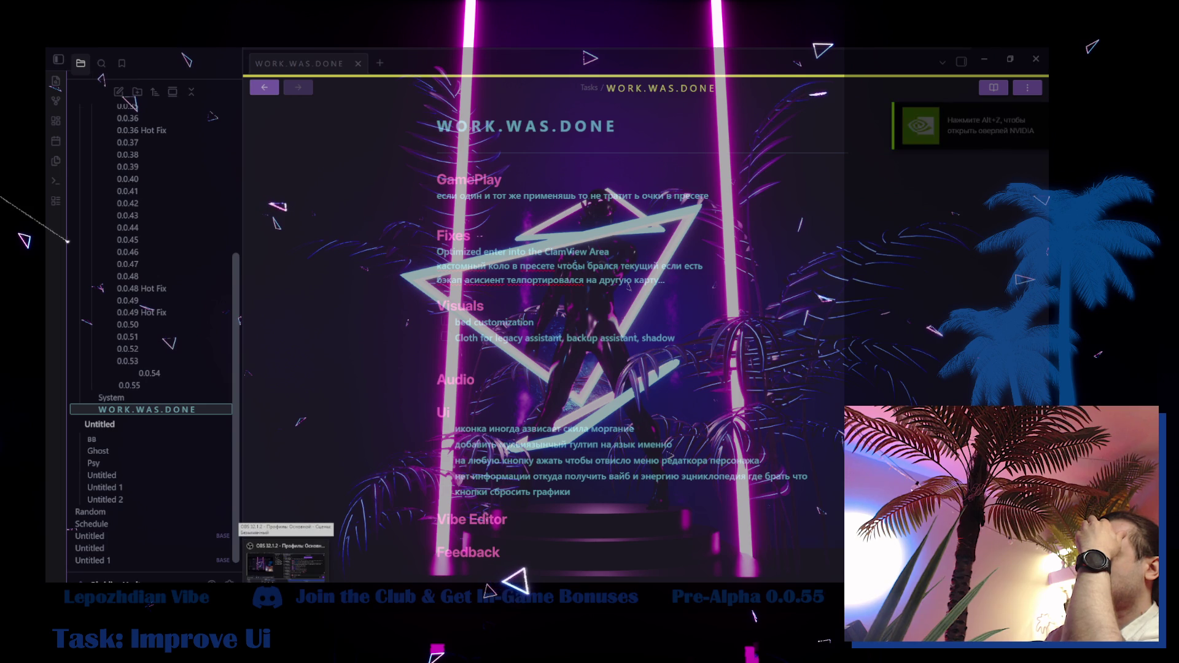
mouse_move(239, 580)
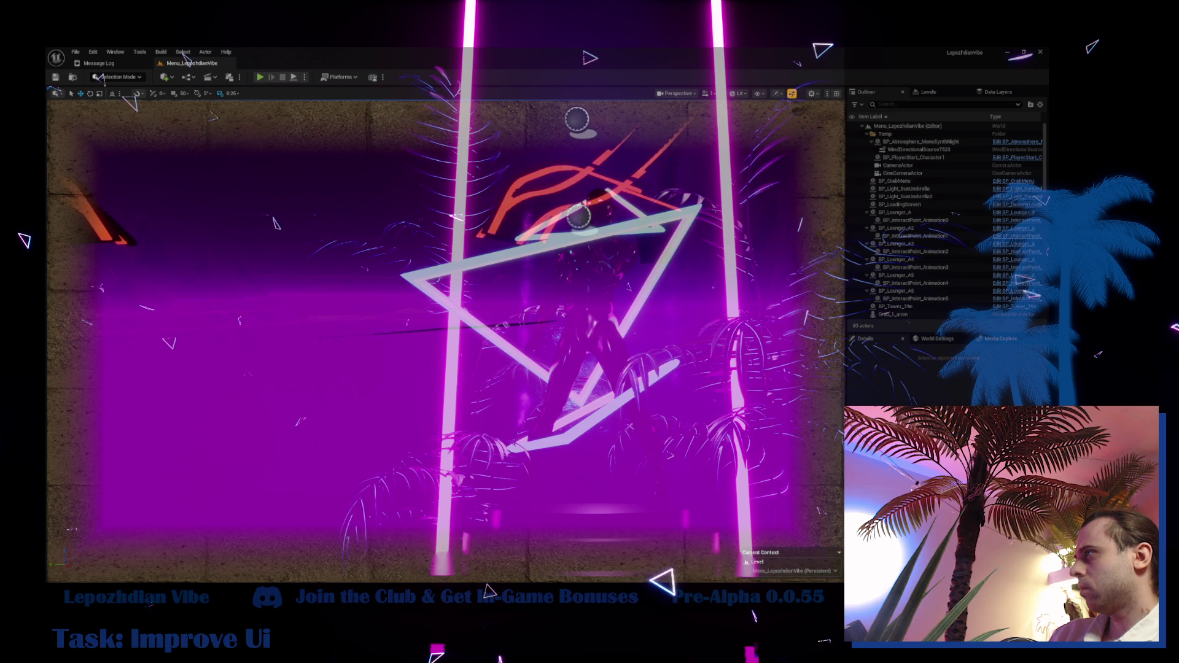
- Select and frame the SM_Sun_Glass_1_NO_LOD sunglasses, then bring up the Content Browser drawer
left_click(537, 362)
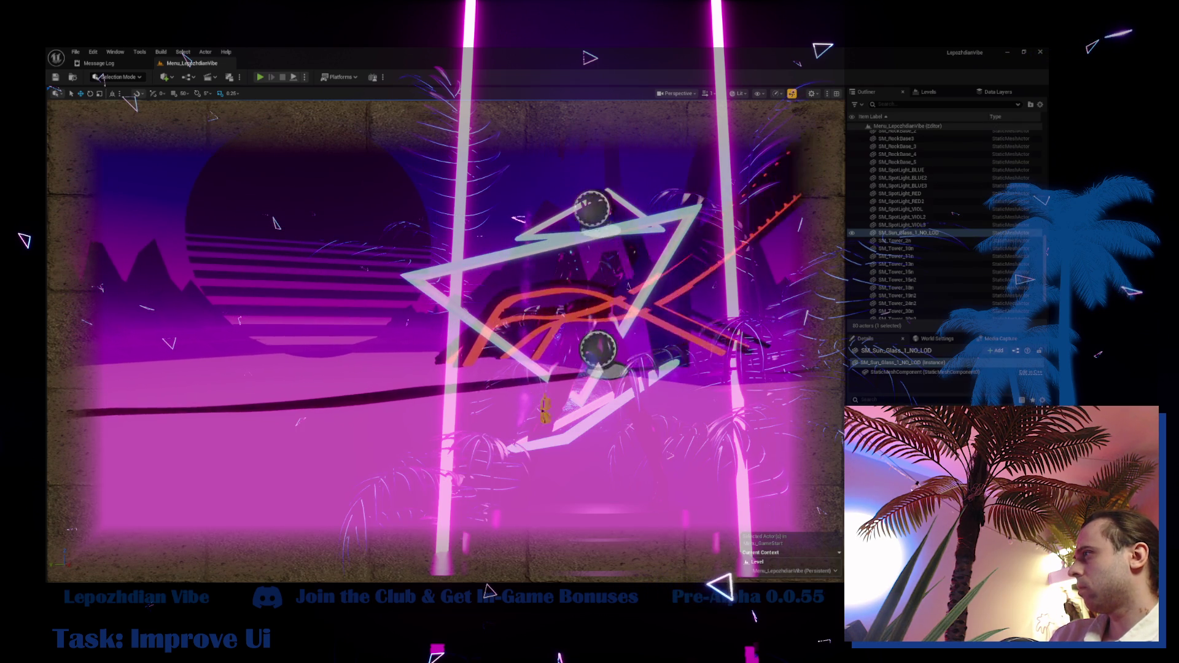
key("f")
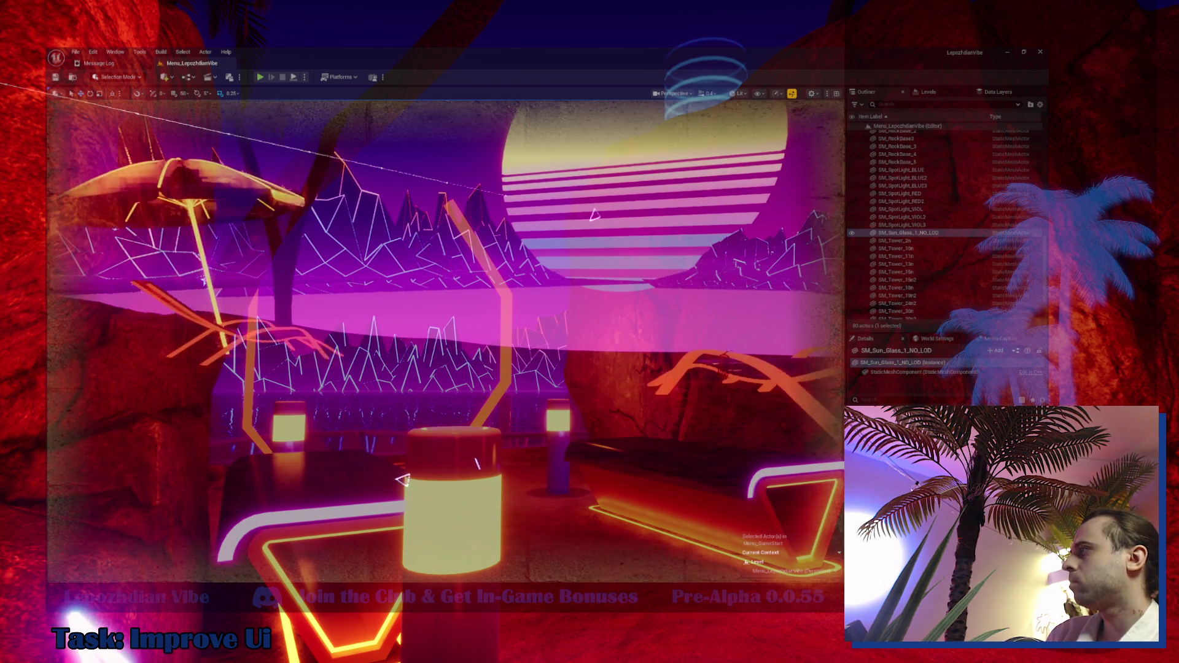
key("ctrl+space")
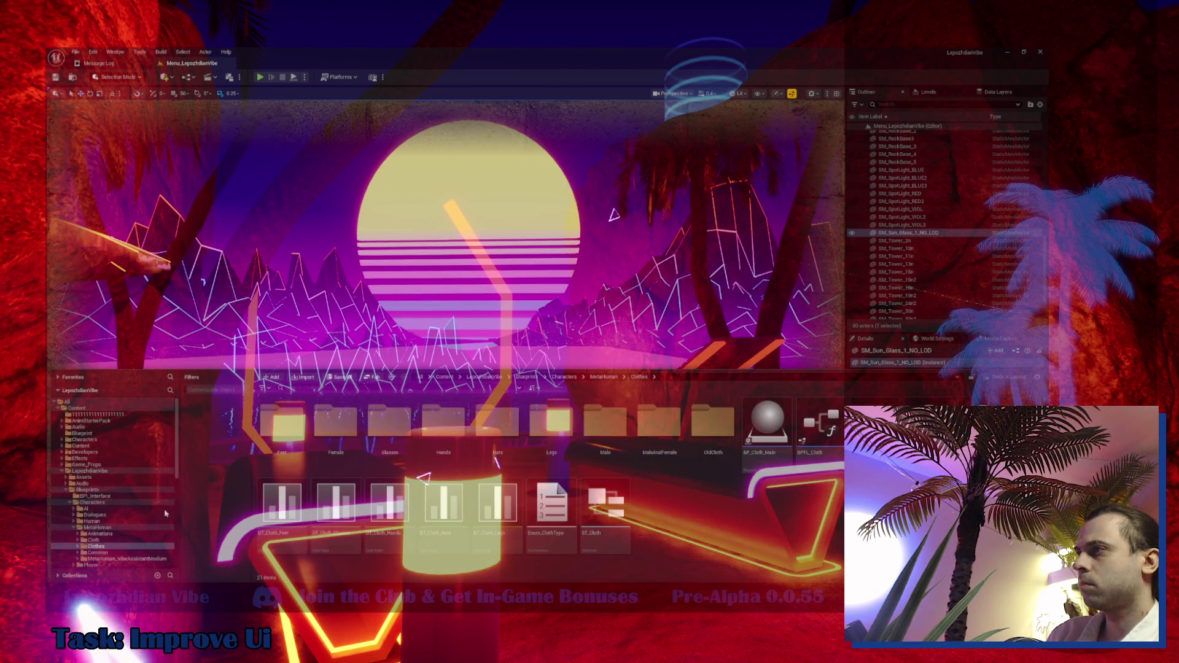
- Browse to Maps > SandBox > VibeCity, open the VibeCity level, and save pending changes
left_click(69, 490)
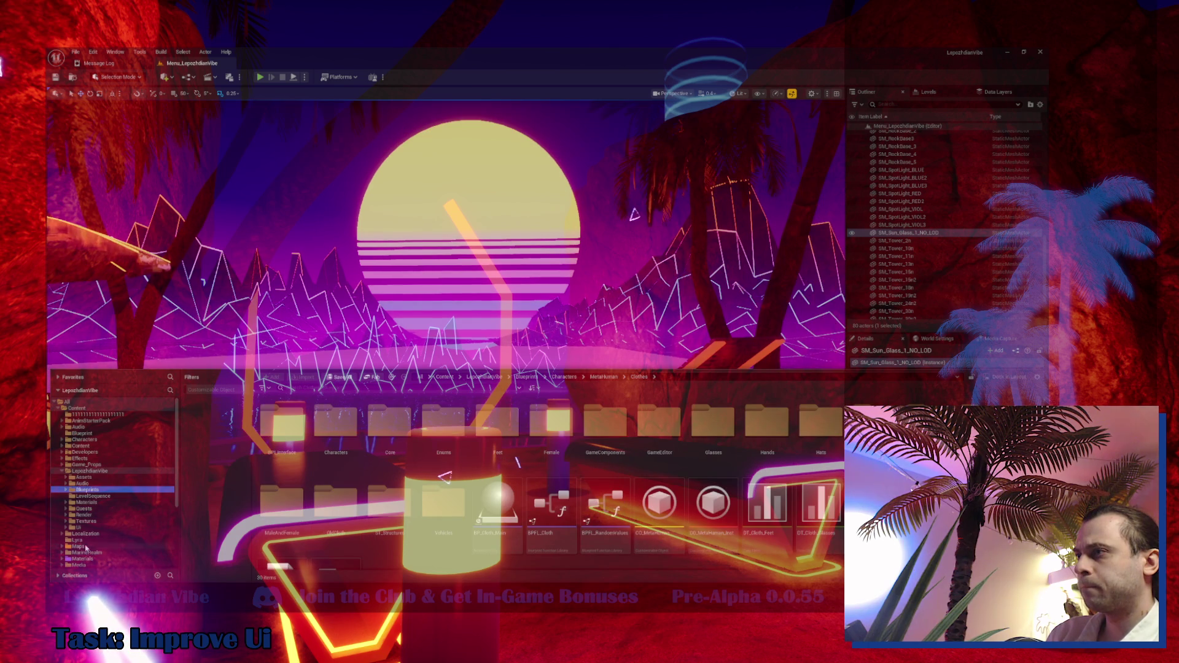
double_click(78, 546)
double_click(819, 429)
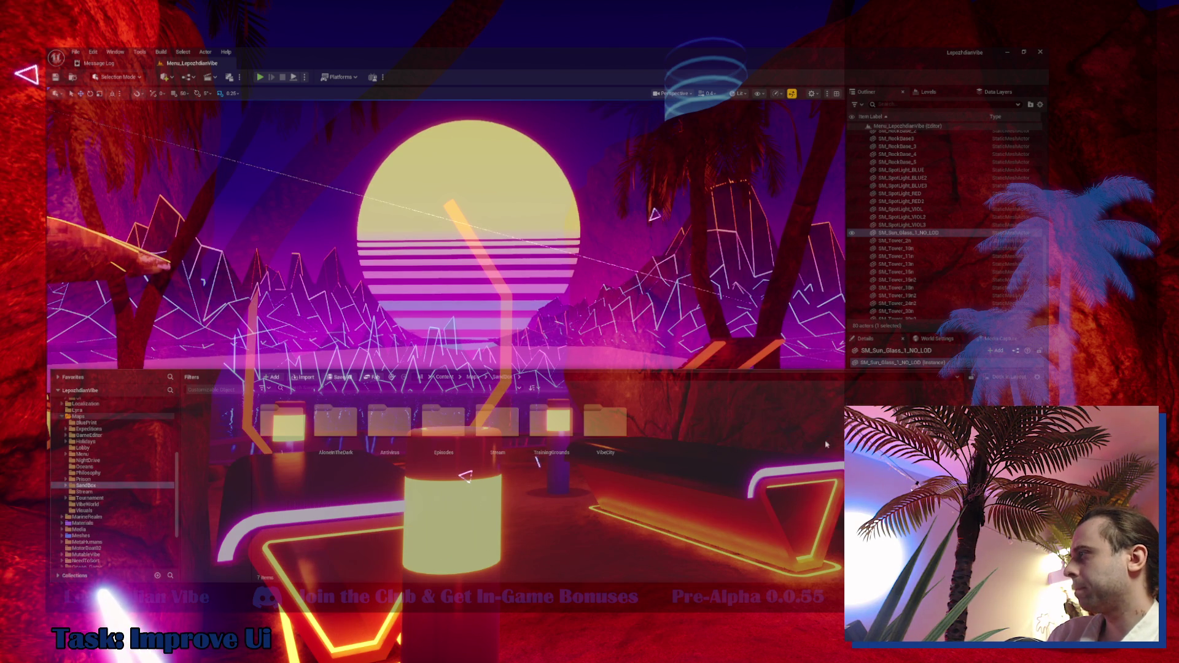
left_click(627, 433)
double_click(627, 433)
double_click(451, 434)
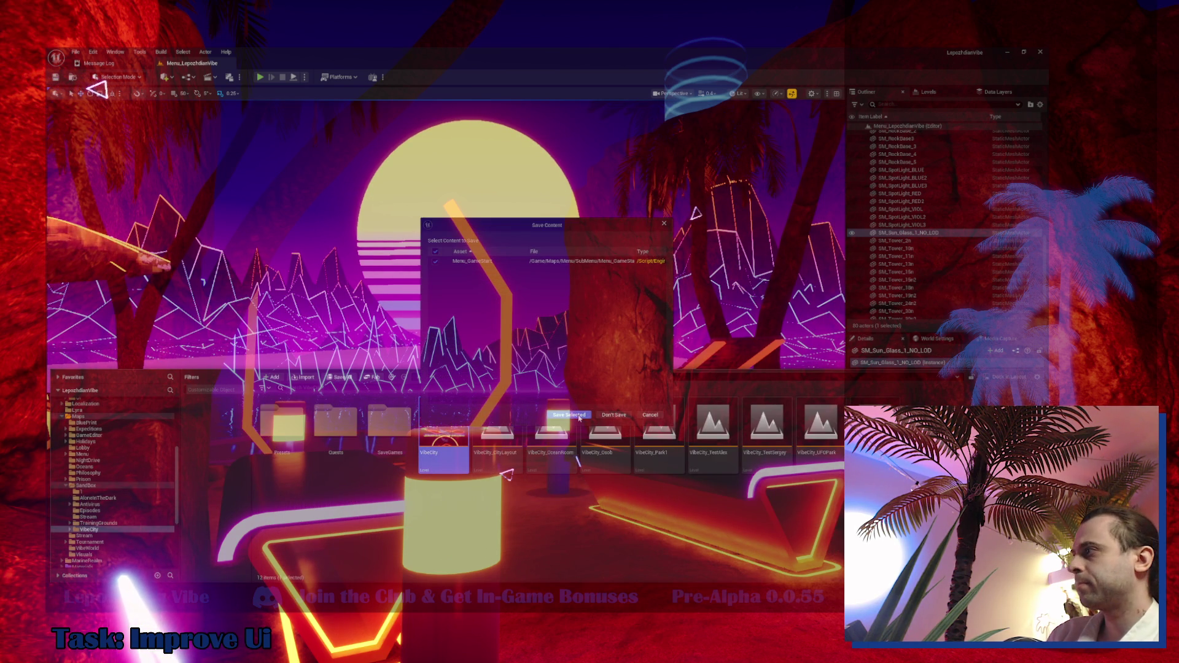
left_click(583, 417)
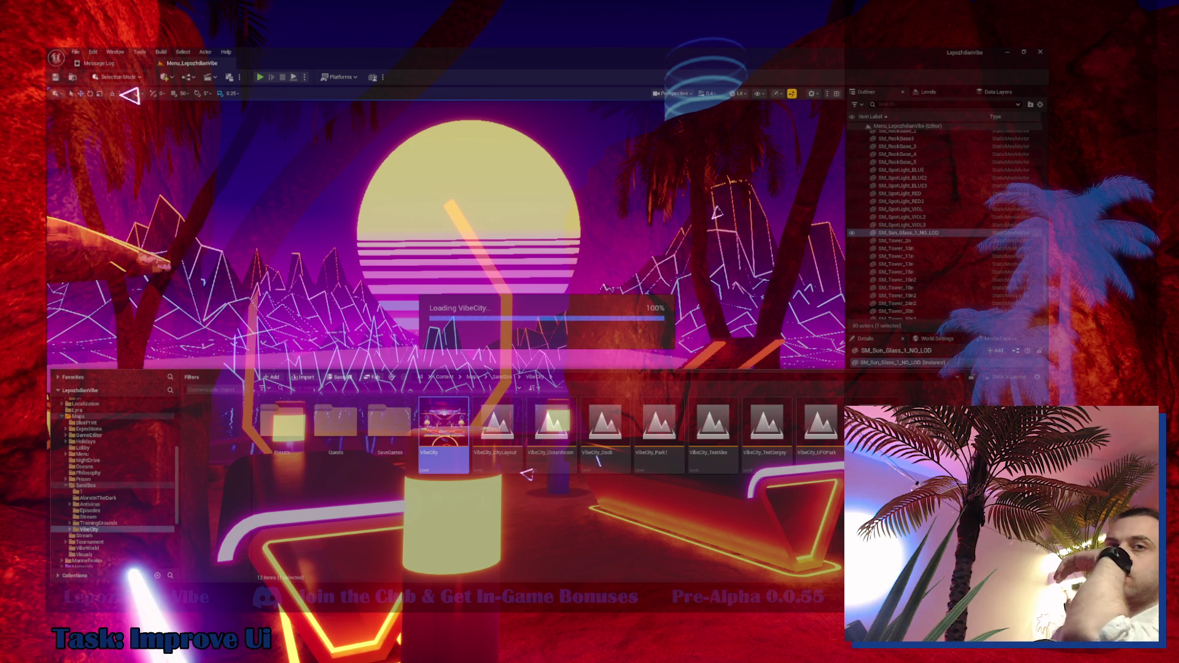
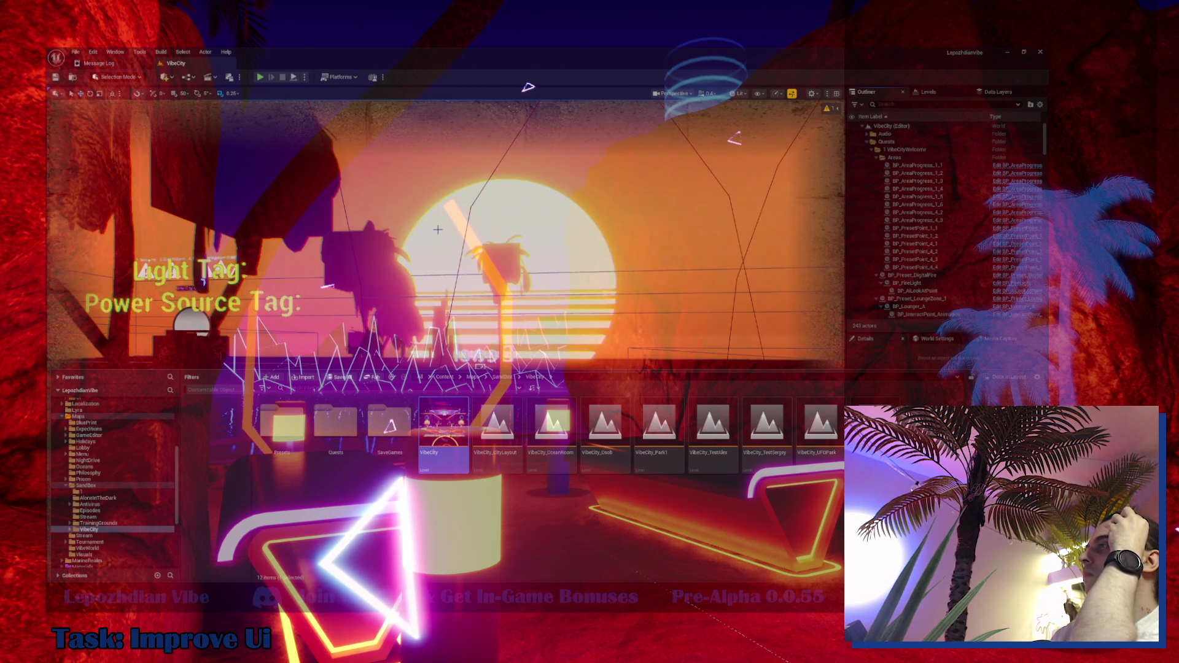
- Fly the camera to the bed, select BP_Preset_Bed_1 and open it in the Blueprint editor
left_click(452, 255)
left_click_drag(452, 256, 435, 262)
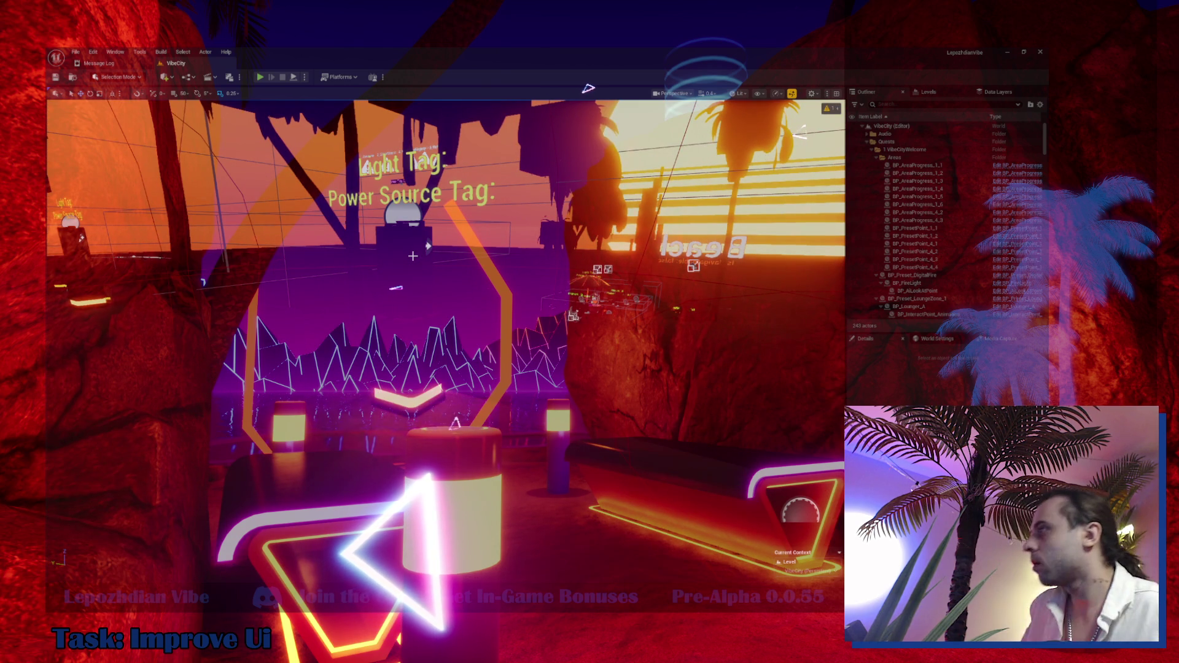
left_click_drag(591, 369, 552, 307)
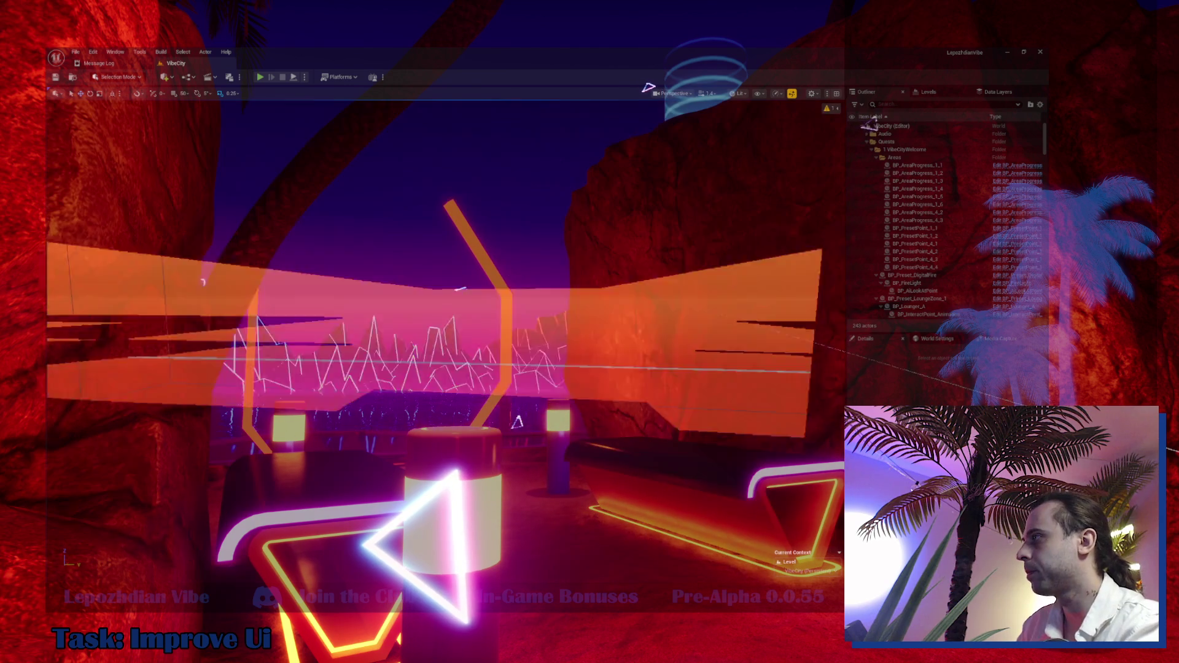
left_click(476, 345)
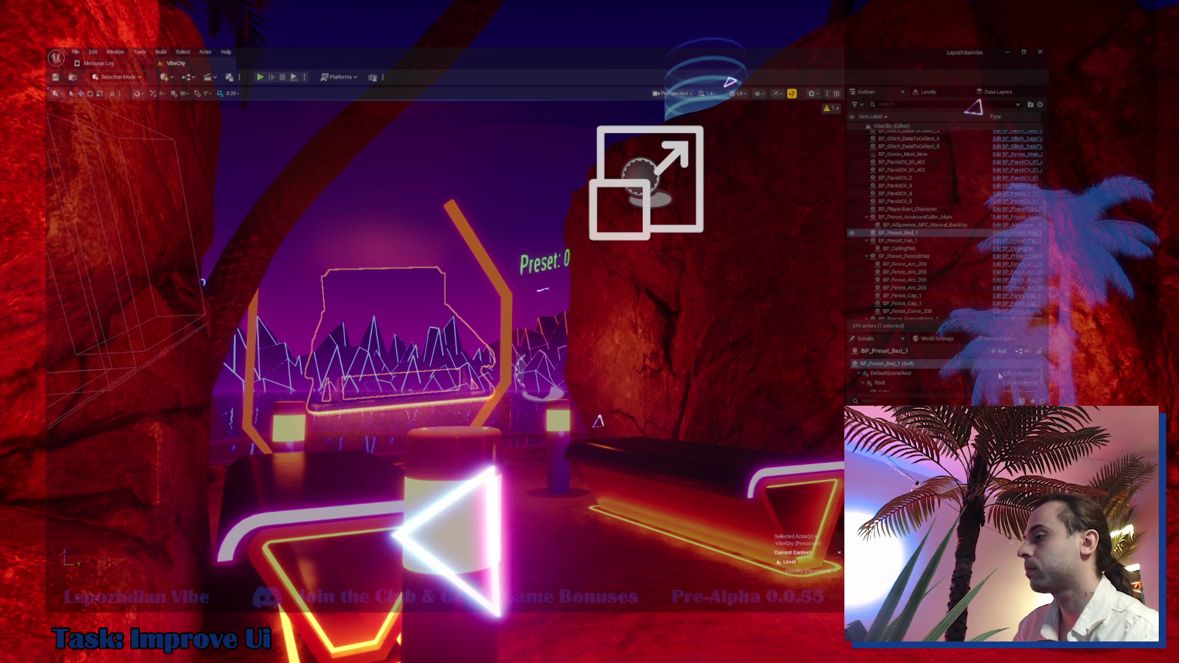
left_click(1000, 374)
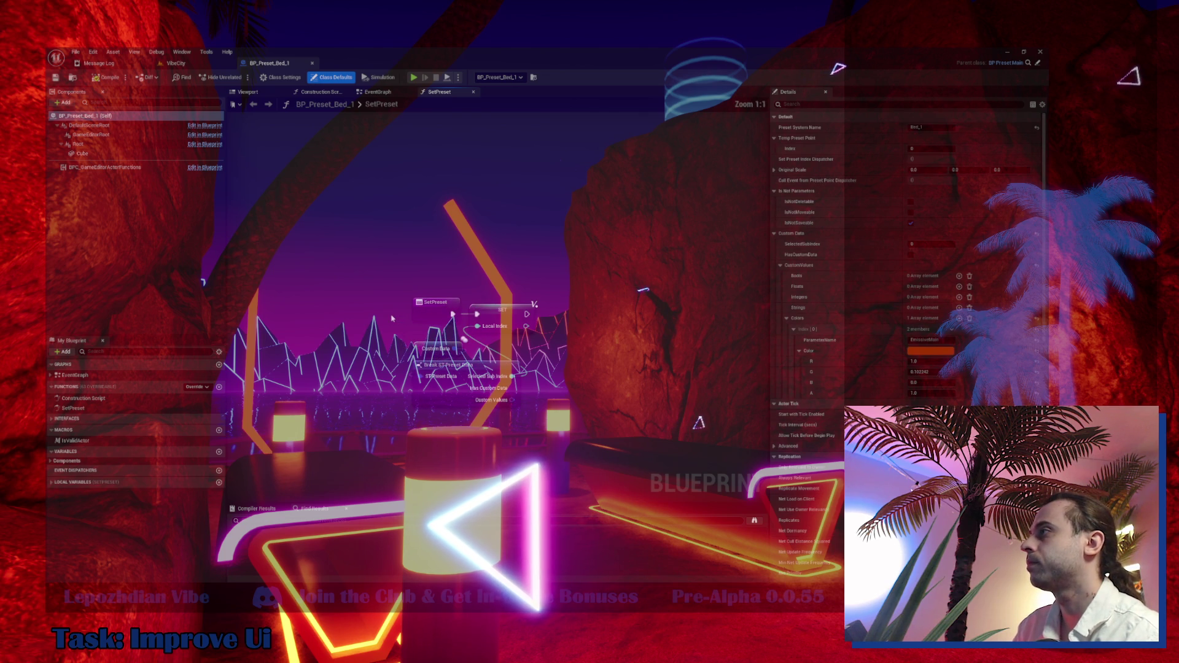
- Back in the VibeCity level, select BP_Preset_Table_1 in the Outliner and open its blueprint
left_click(169, 62)
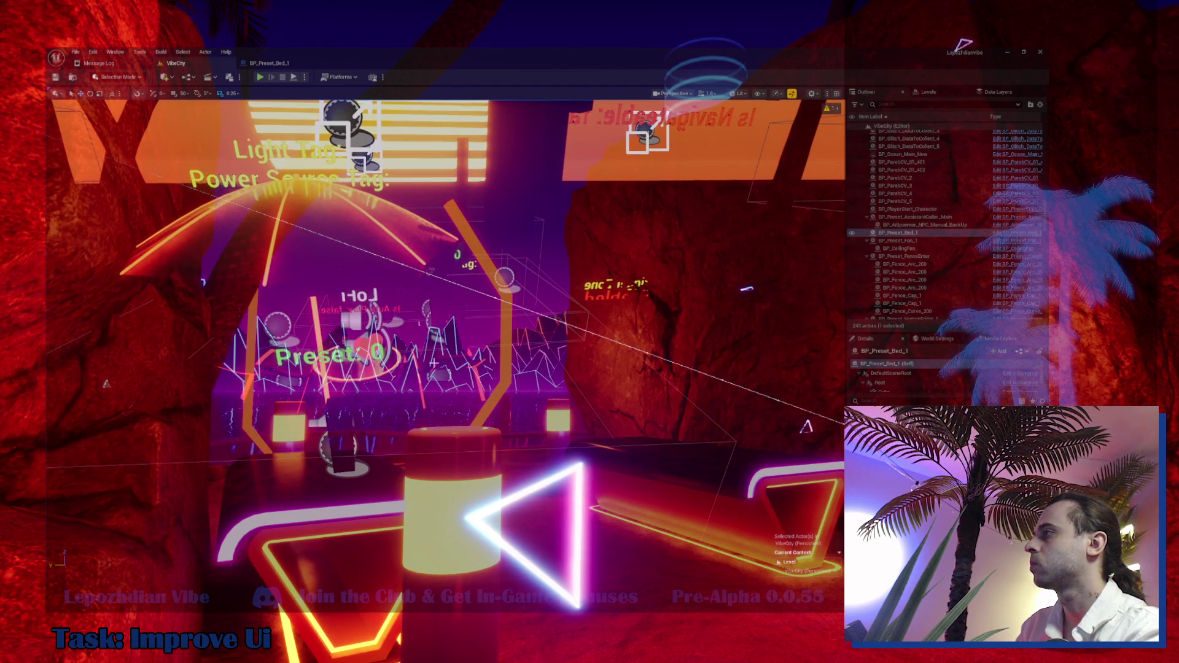
left_click(433, 363)
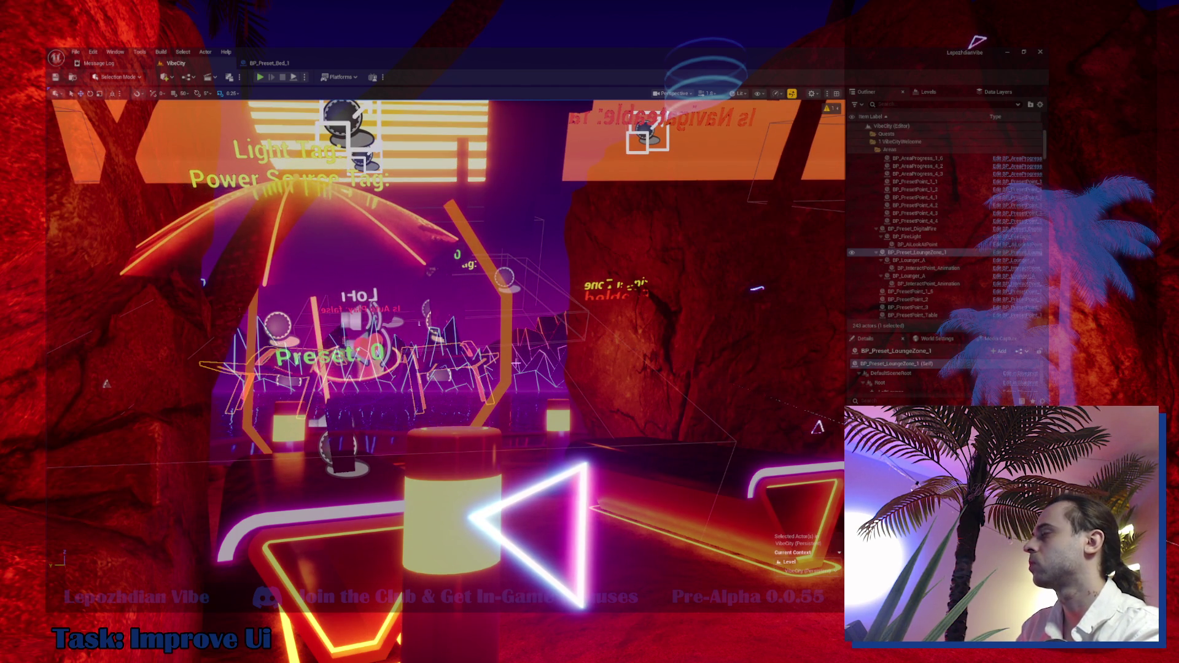
scroll(1033, 244, "down", 3)
left_click(1032, 243)
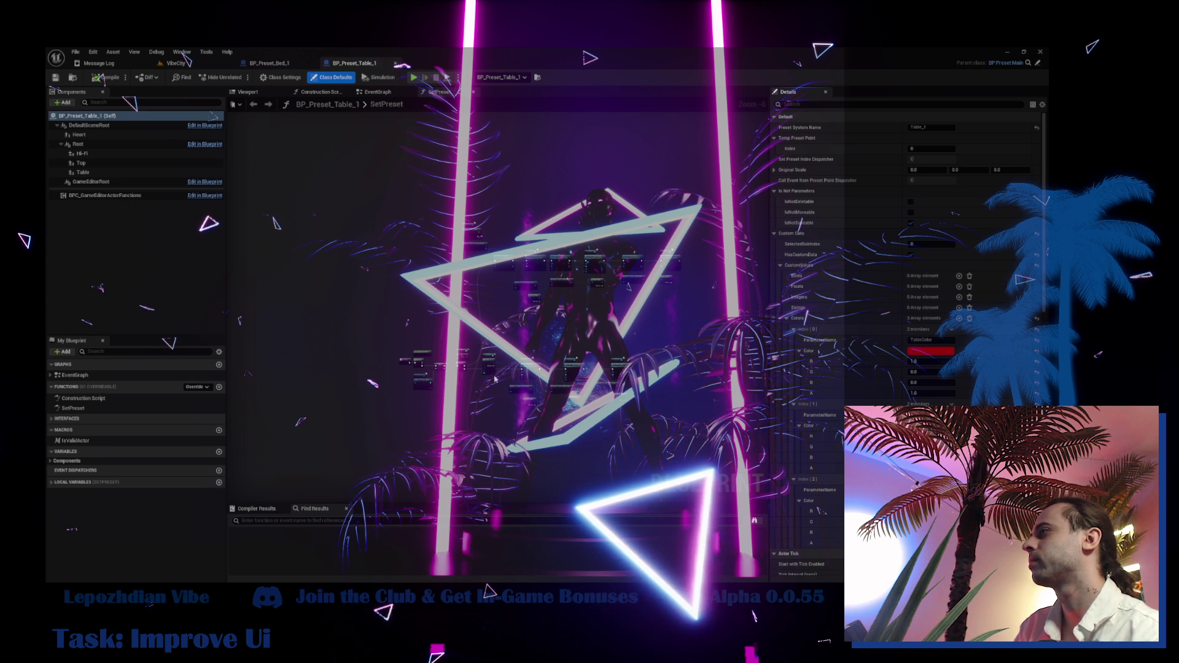
- Copy Table_1's Is Dedicated Server and Branch nodes into Bed_1's SetPreset and wire them in
scroll(430, 362, "up", 2)
scroll(369, 343, "up", 2)
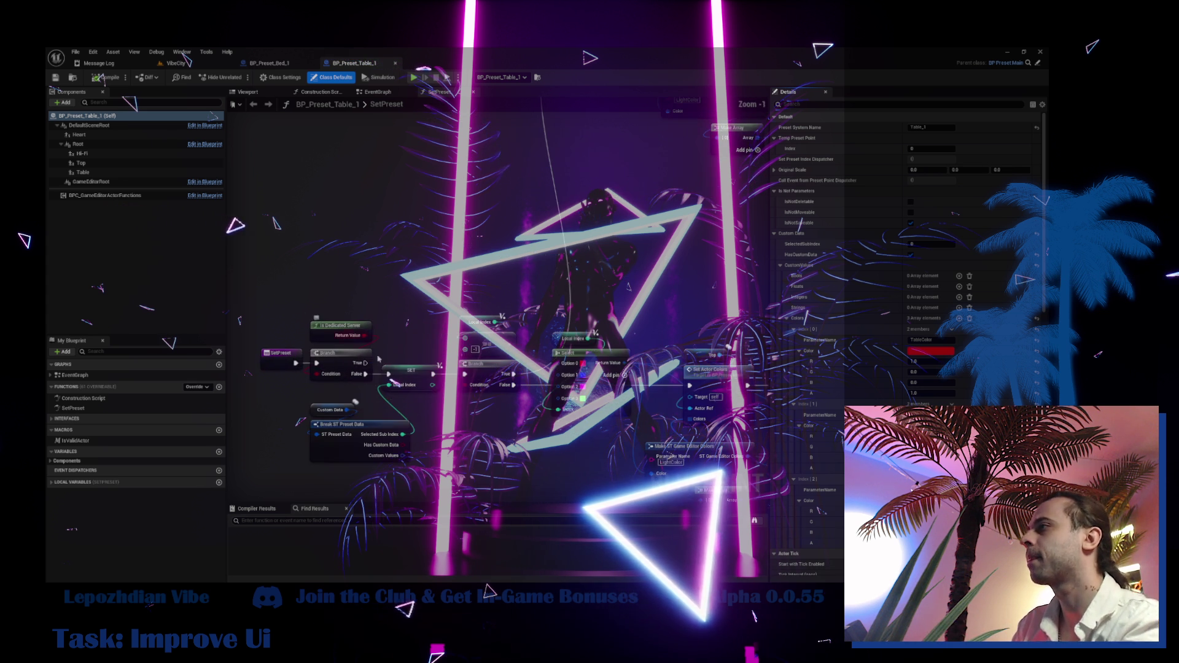
mouse_move(374, 383)
left_mouse_down()
mouse_move(309, 284)
mouse_move(336, 288)
left_mouse_up()
left_click(276, 64)
left_click_drag(428, 342, 525, 424)
left_click_drag(522, 322, 745, 328)
key("ctrl+v")
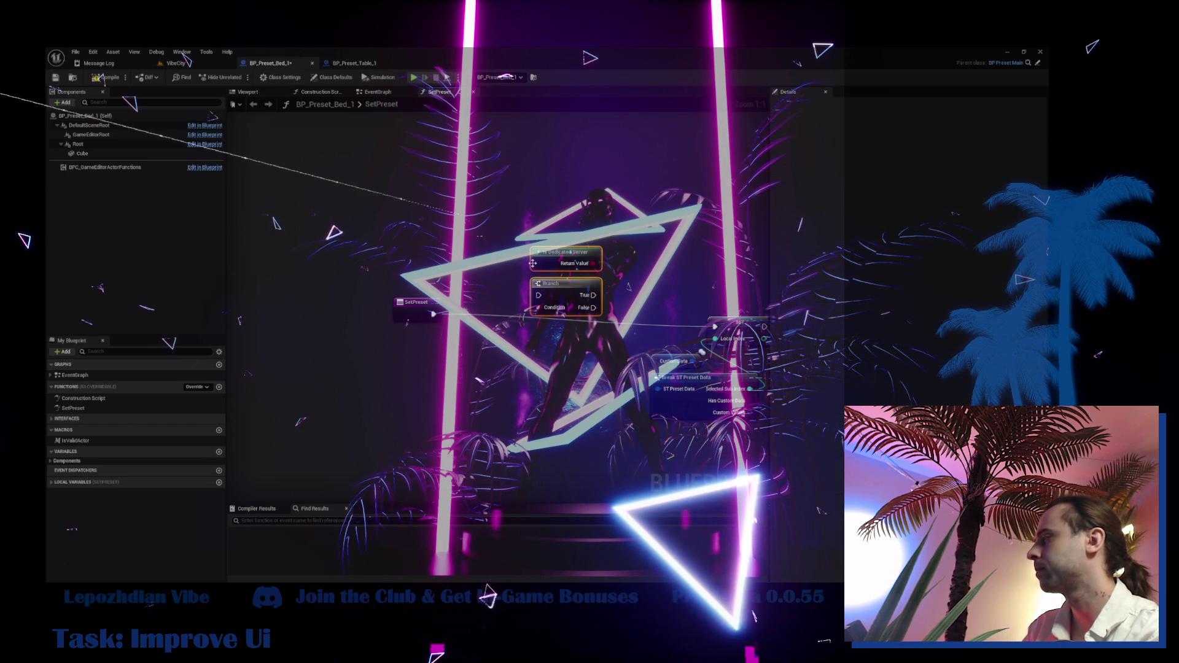
mouse_move(434, 314)
left_mouse_down()
mouse_move(545, 296)
mouse_move(502, 320)
mouse_move(714, 327)
left_mouse_up()
- Paste the Local Index comparison and Branch nodes into Bed_1's SetPreset graph
left_click(352, 64)
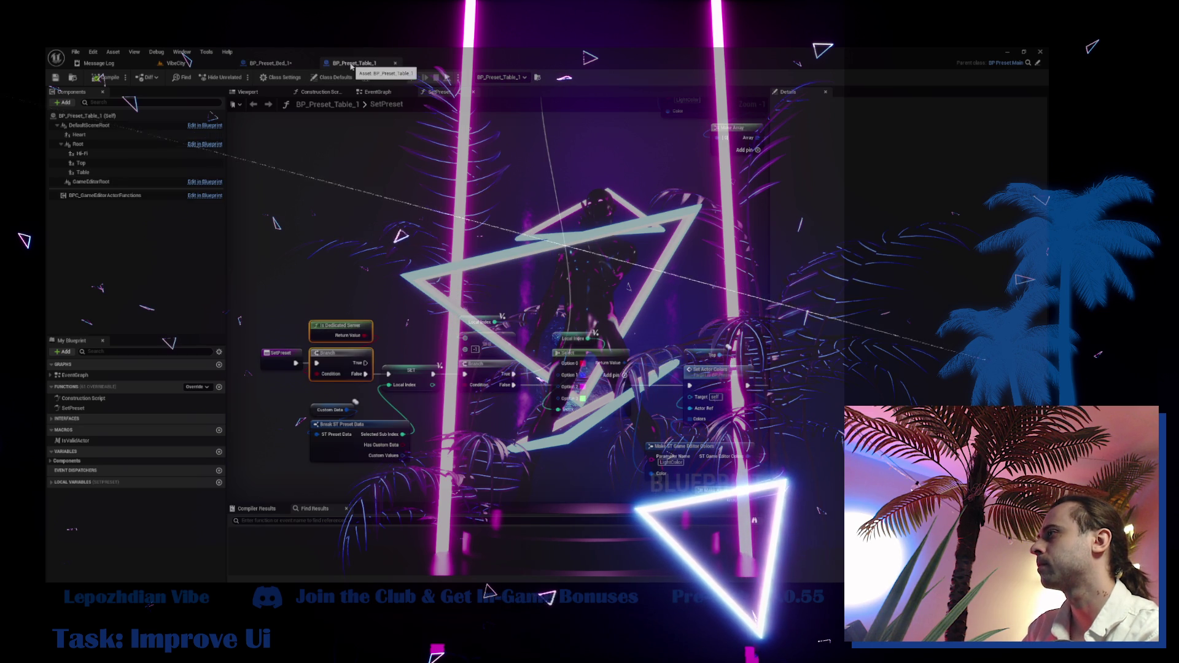
left_click(270, 63)
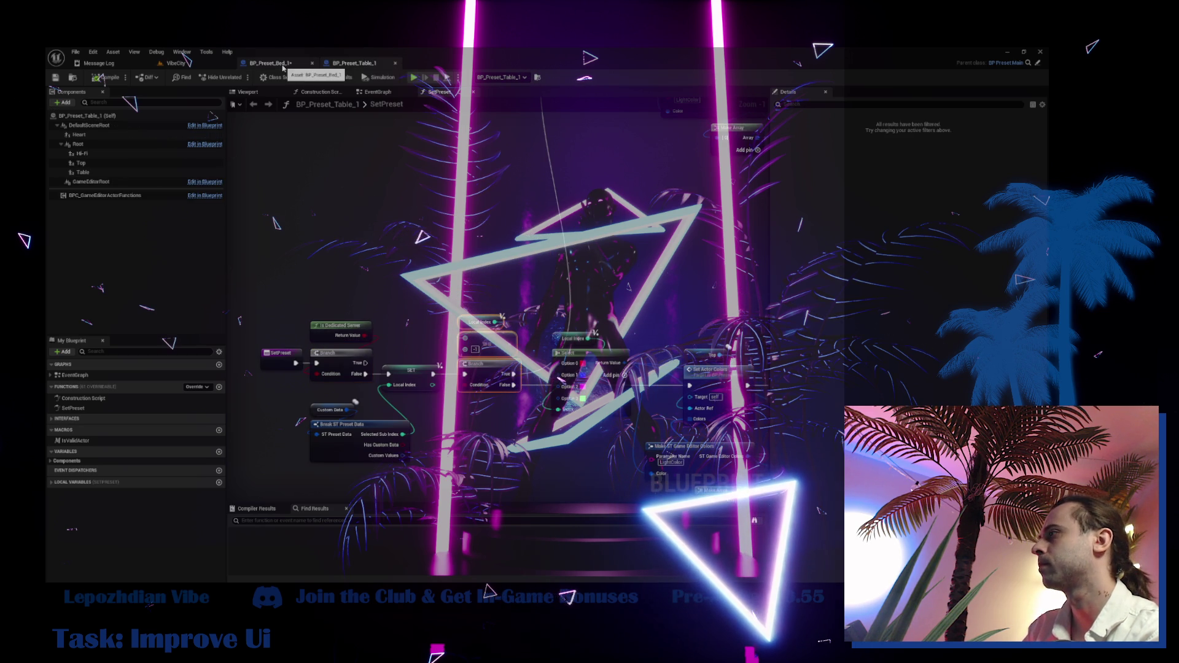
mouse_move(607, 309)
left_mouse_down()
mouse_move(456, 309)
mouse_move(544, 313)
left_mouse_up()
key("ctrl+v")
left_click(547, 275)
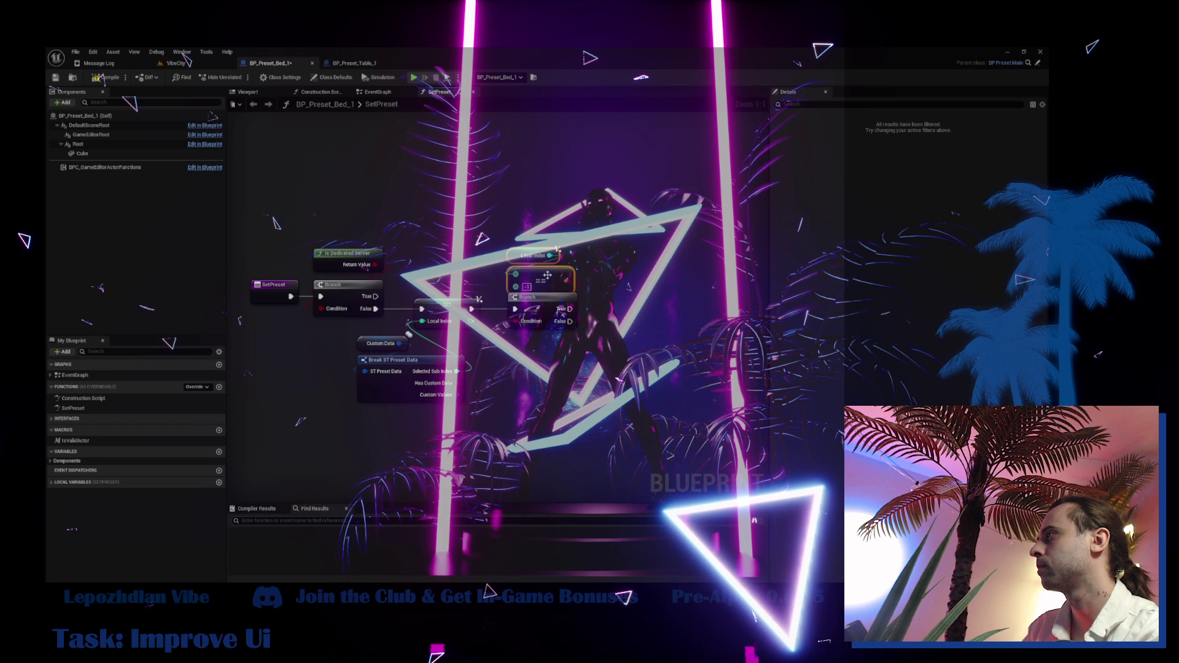
- Check Table_1's Set Color Parameter node, then open Bed_1's Construction Script
left_click(355, 63)
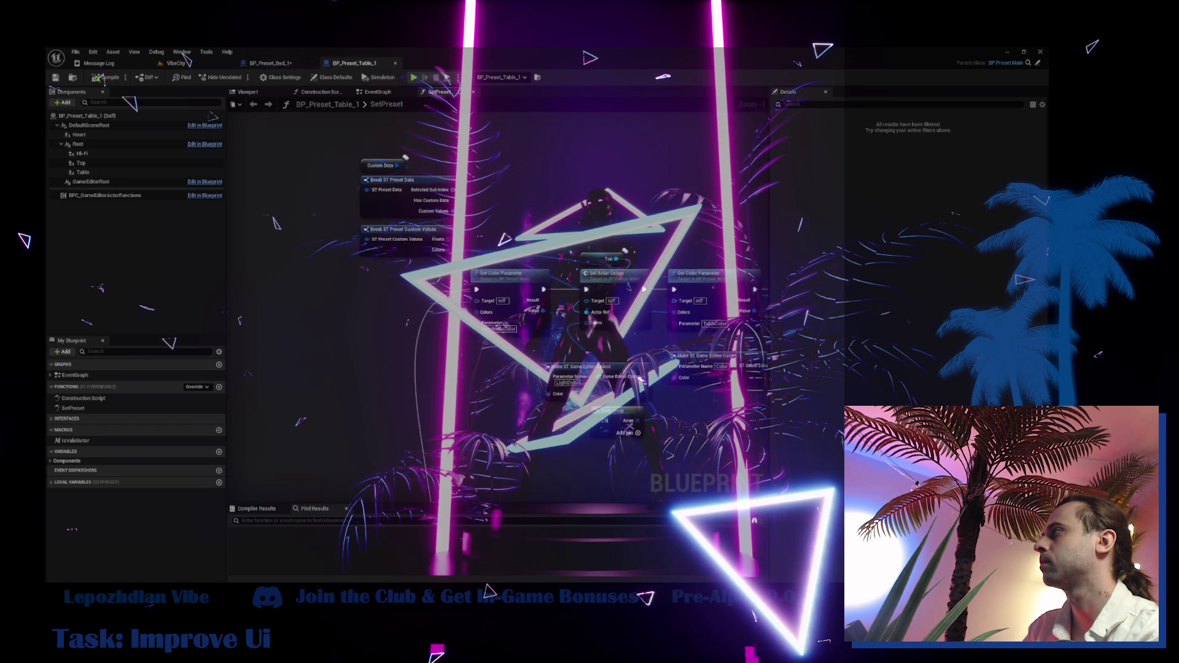
left_click_drag(387, 503, 388, 505)
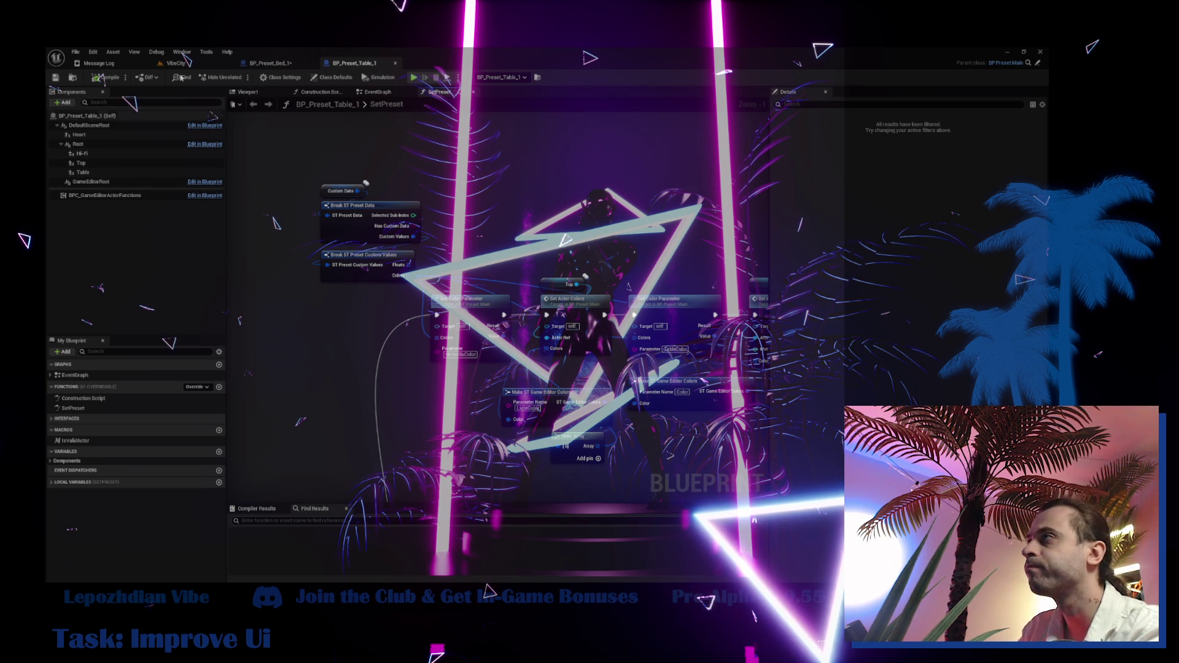
left_click(270, 63)
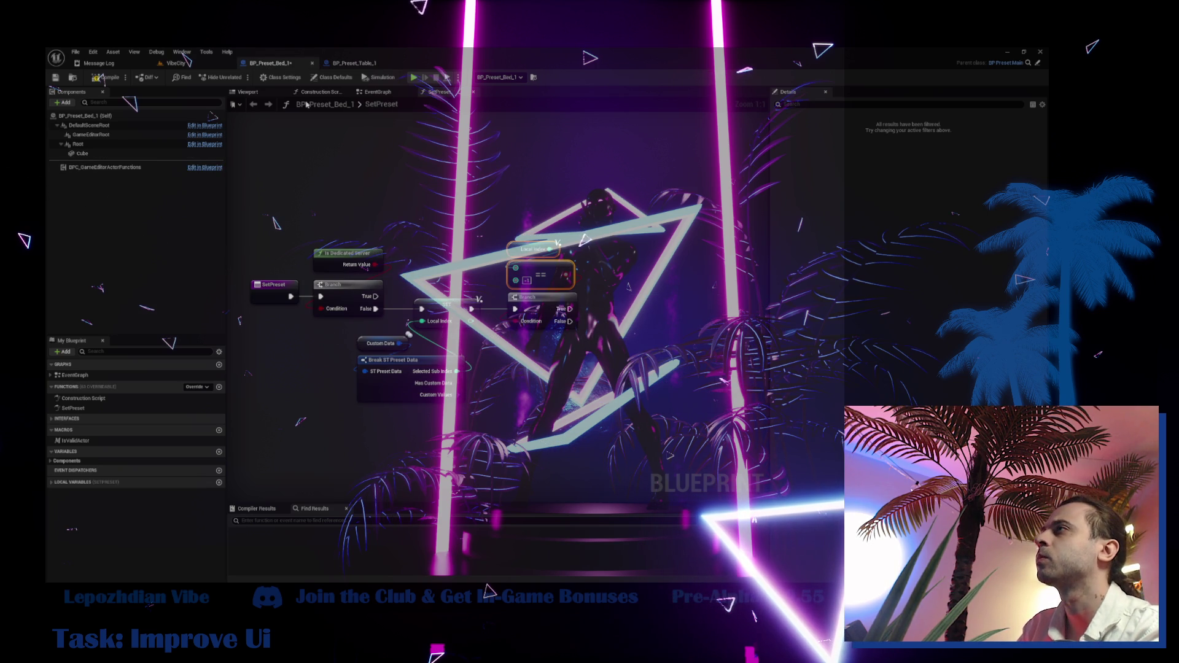
left_click(354, 62)
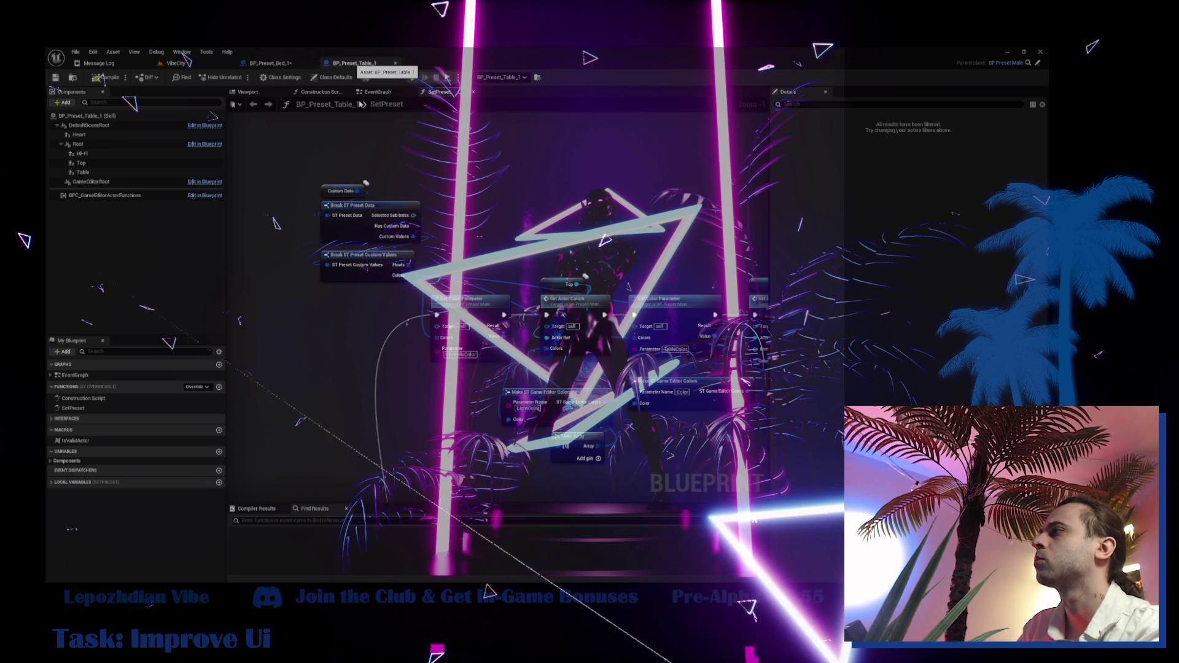
left_click(483, 313)
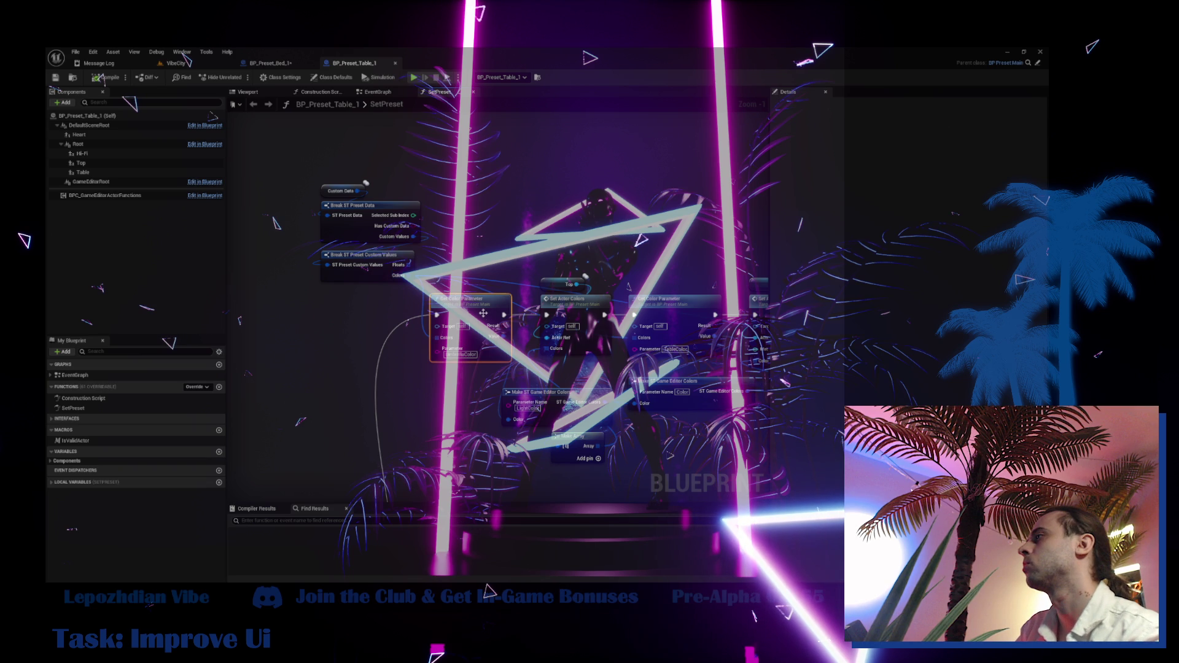
left_click(288, 63)
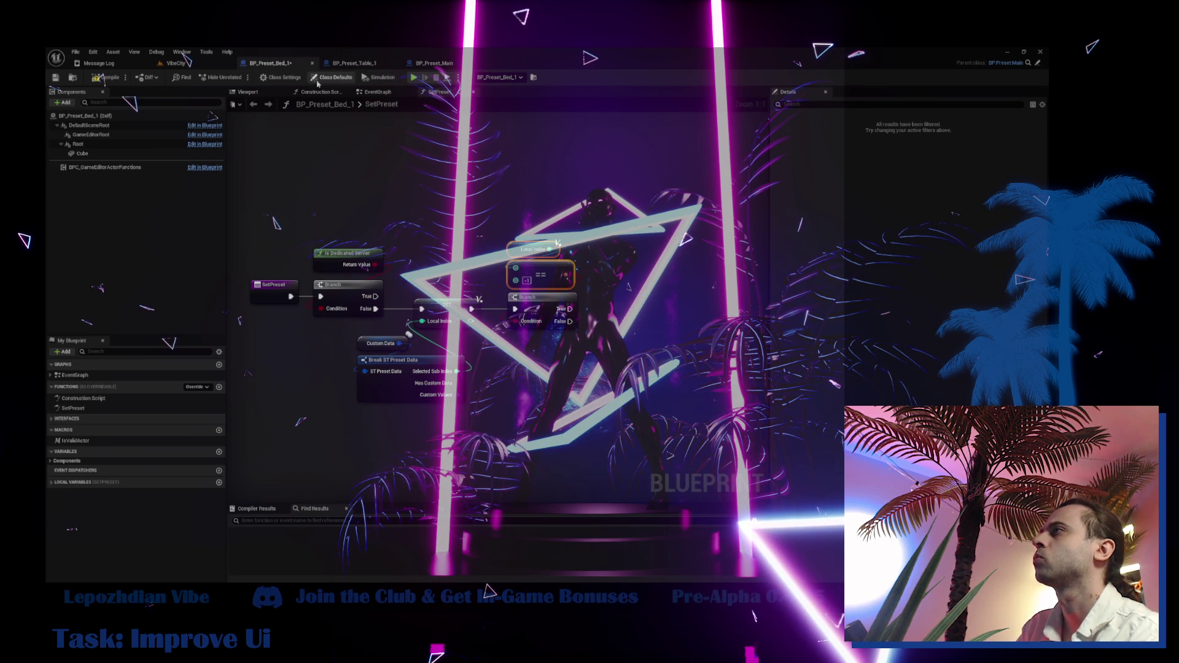
double_click(83, 398)
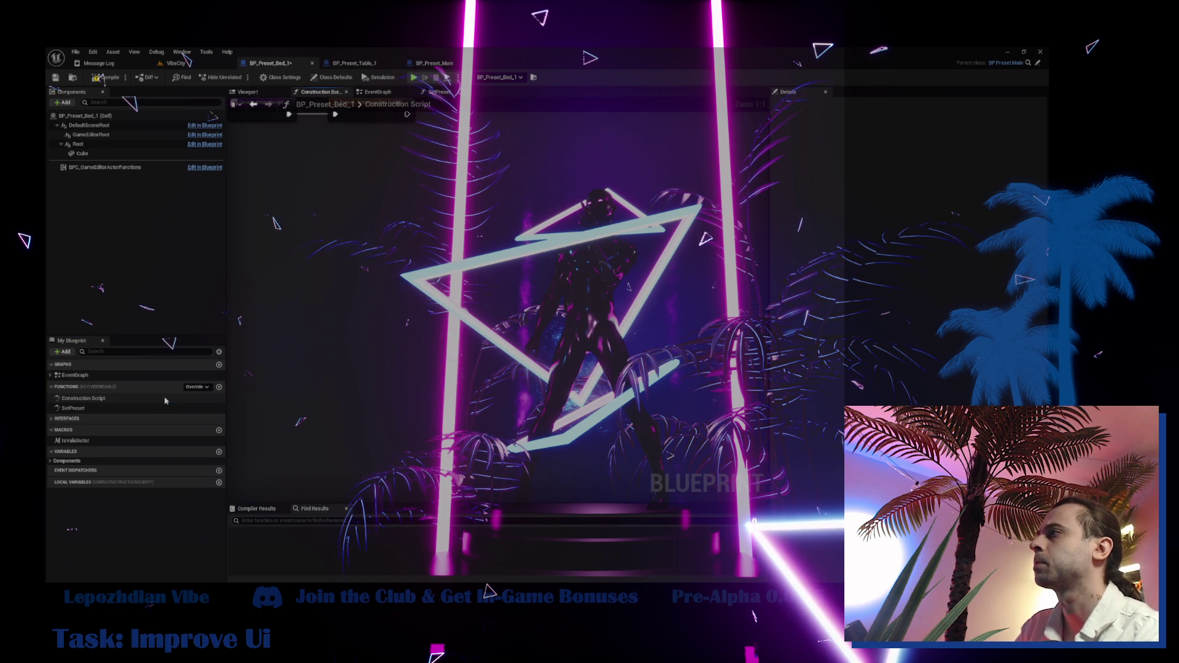
- Drag the Cube component into the Construction Script and add Create Dynamic Material Instance from it
left_click(100, 154)
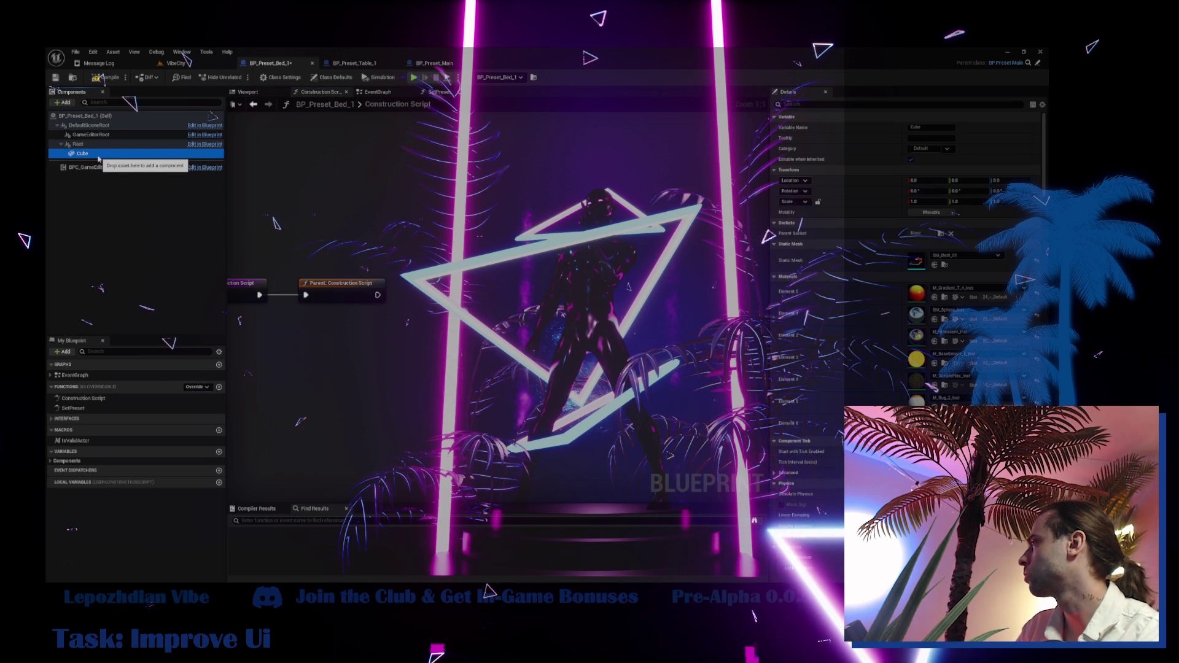
mouse_move(98, 159)
left_mouse_down()
mouse_move(337, 359)
mouse_move(406, 371)
left_mouse_up()
type("create dyn")
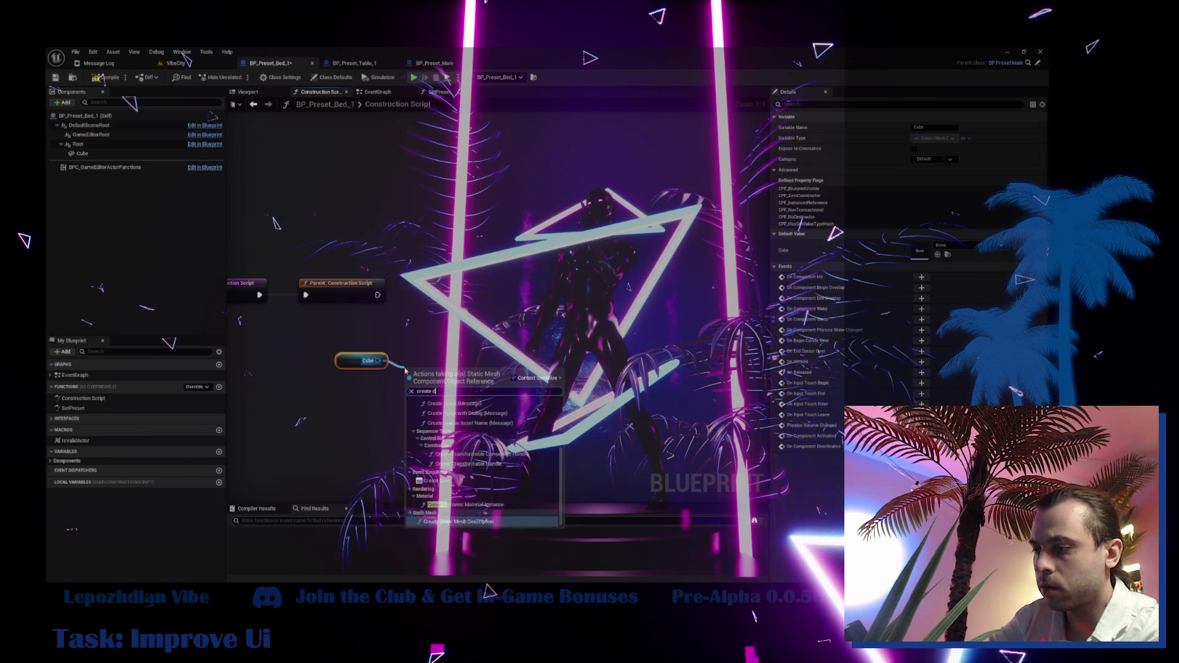
key("Return")
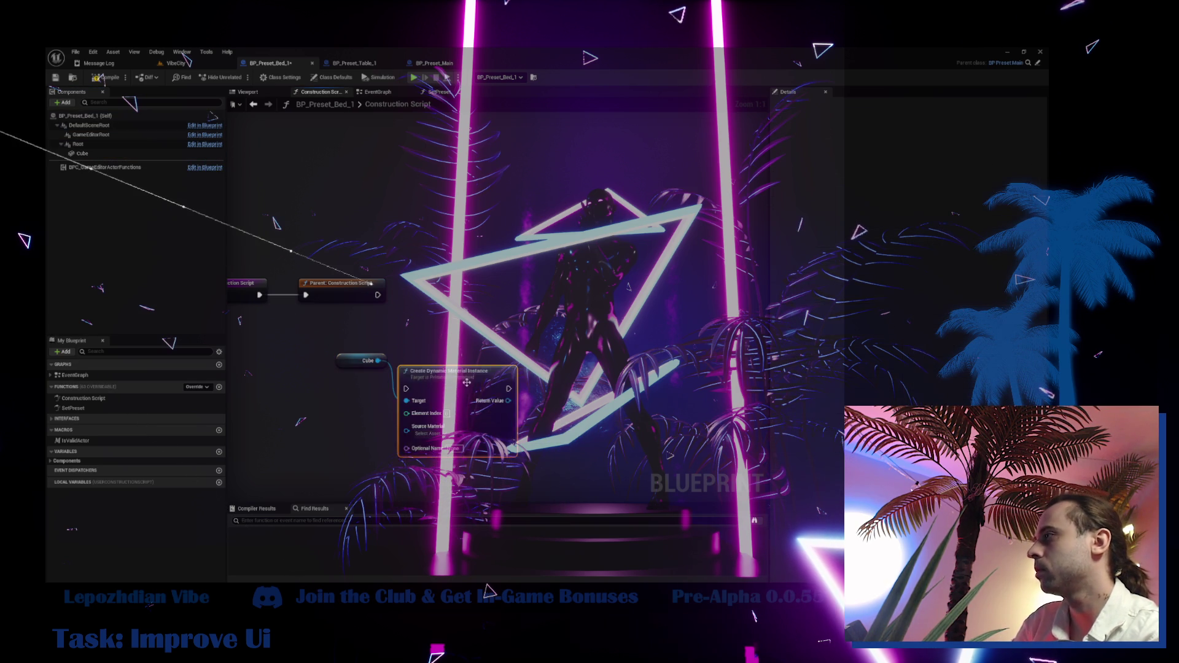
left_click_drag(397, 386, 398, 392)
- Set the Create Dynamic Material Instance node's Element Index to 3
left_click(102, 154)
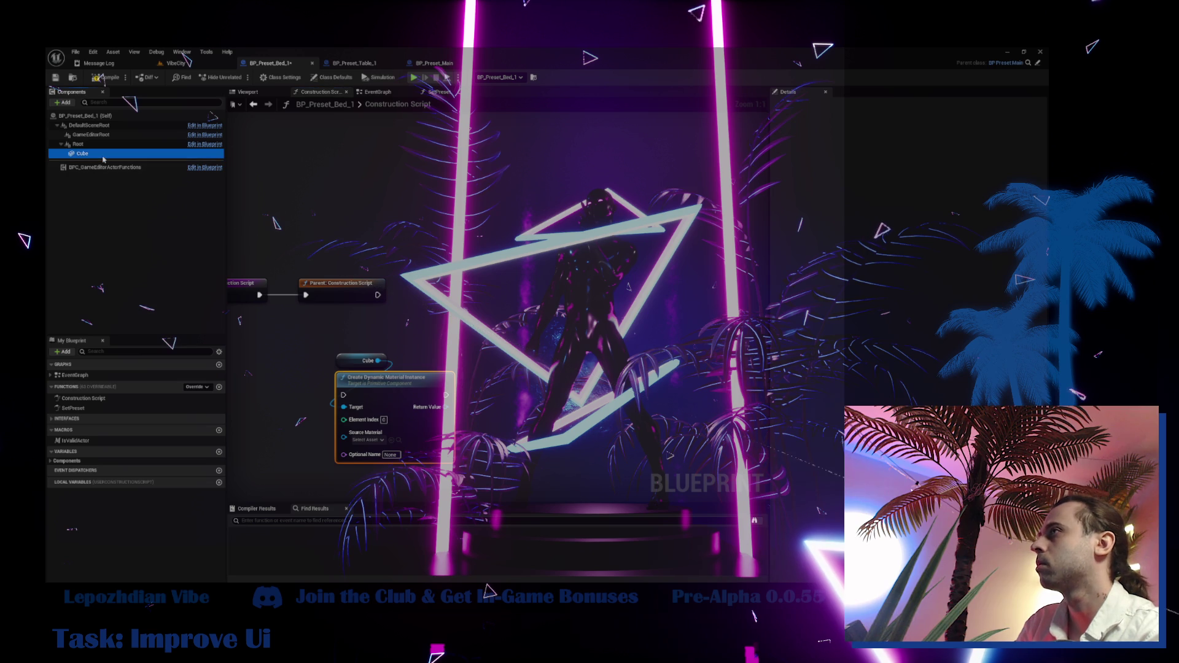
left_click(384, 419)
type("3")
key("Return")
left_click(184, 62)
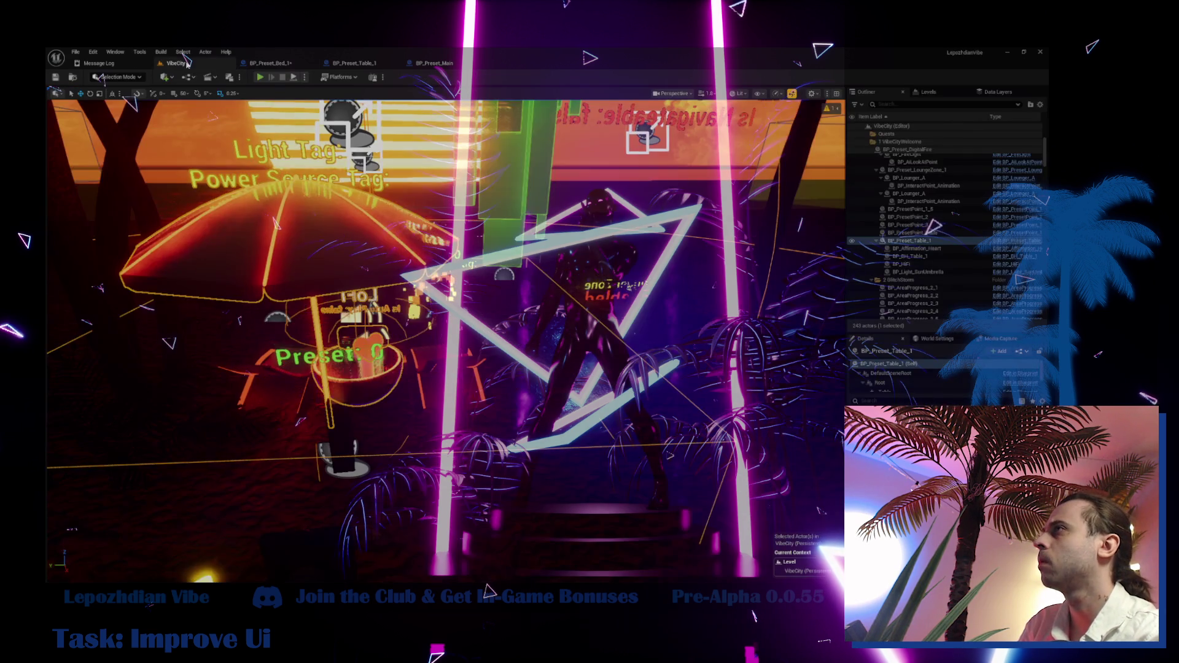
- Frame the table, select the planter and neighbouring wall, and browse the Emissive materials folder
key("f")
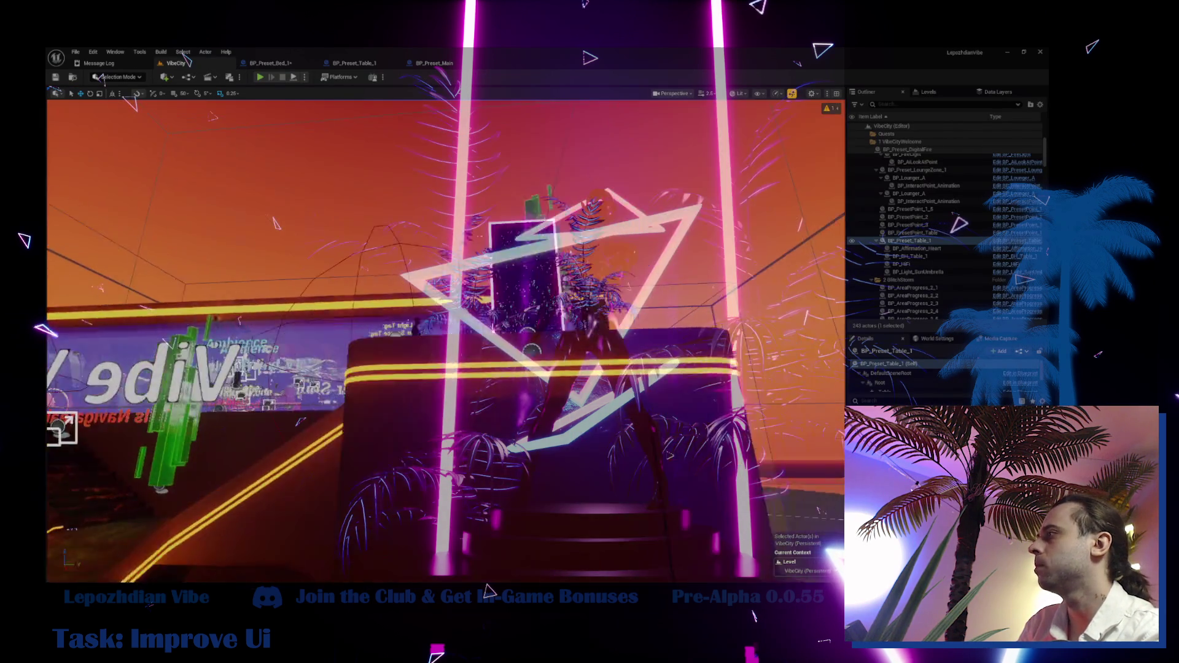
left_click(399, 337)
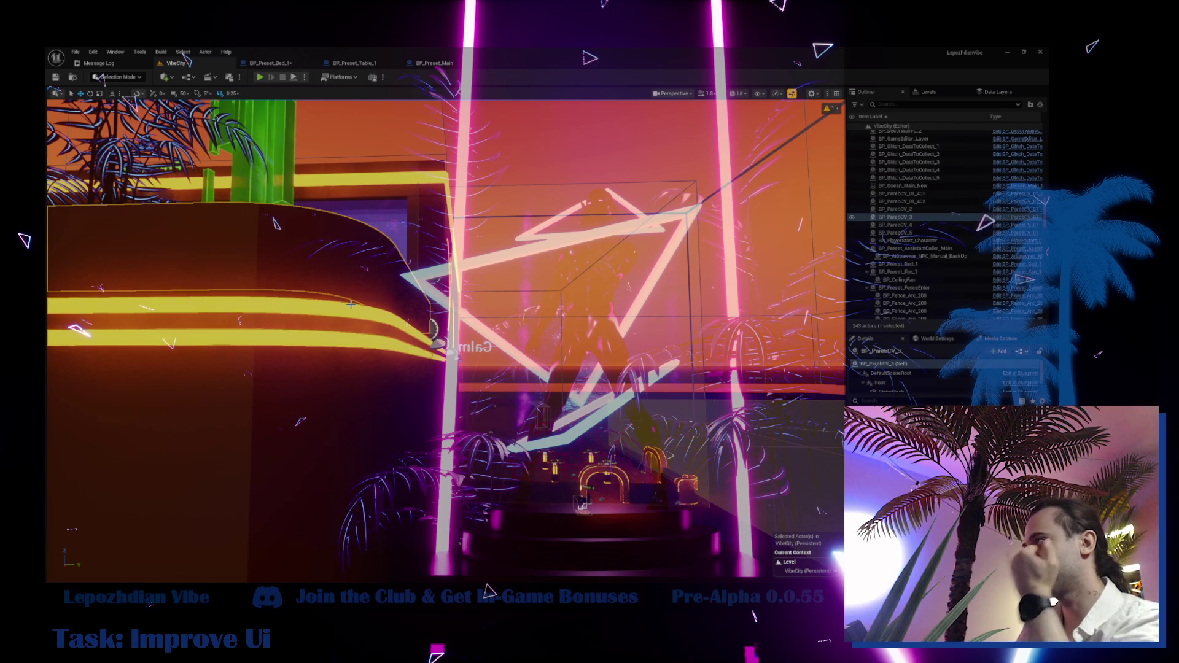
left_click(400, 344)
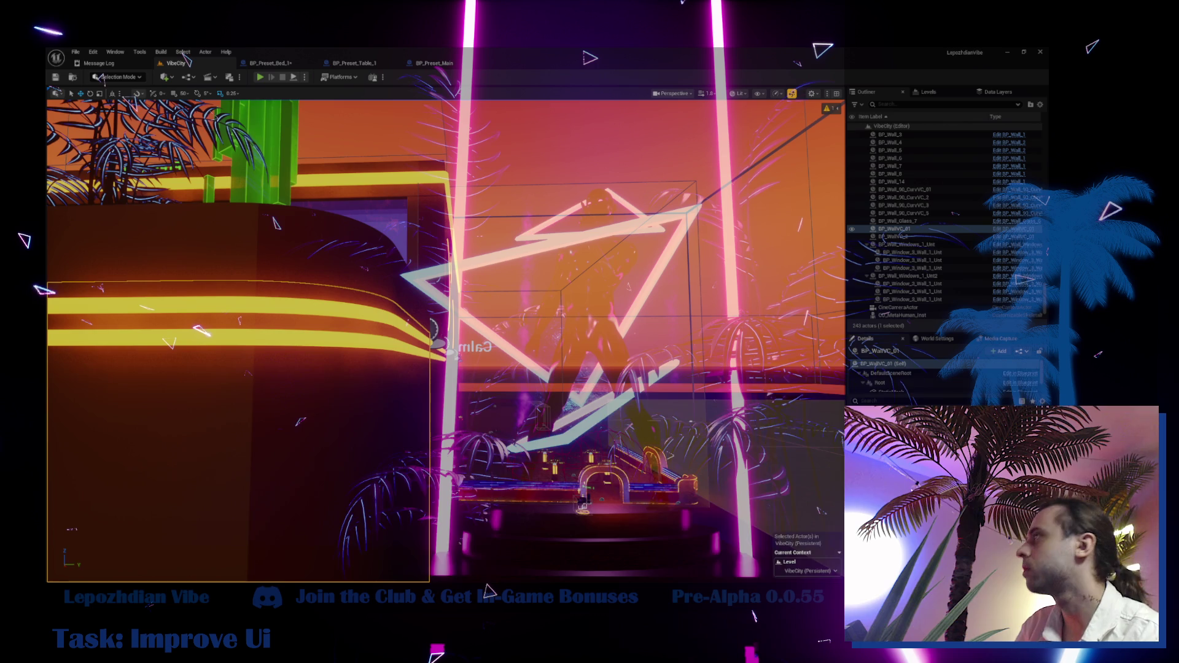
key("ctrl+space")
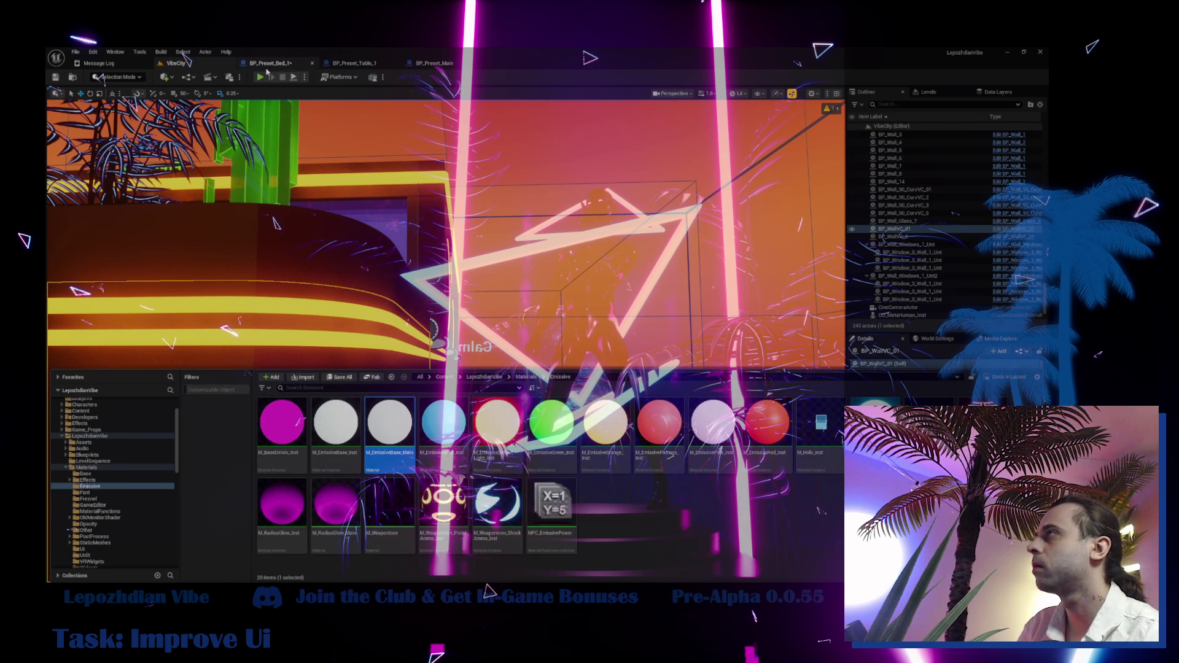
left_click(270, 62)
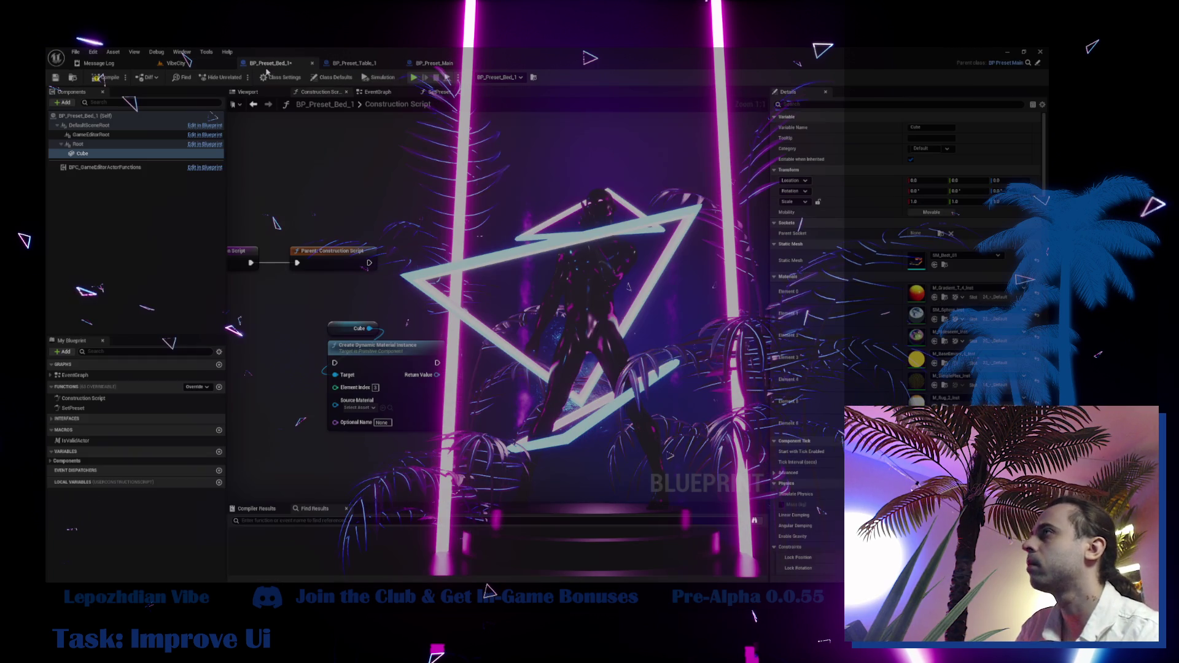
- Set Source Material to M_EmissiveBase and run the node after Parent: Construction Script
left_click(934, 364)
left_click(382, 408)
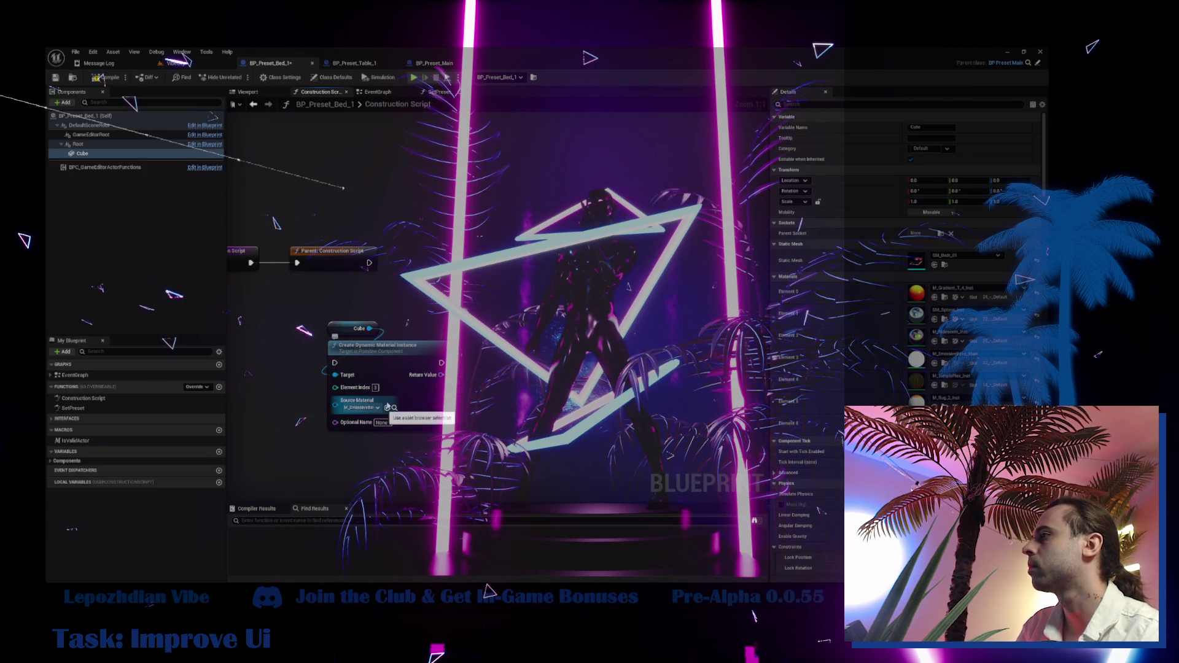
mouse_move(369, 263)
left_mouse_down()
mouse_move(330, 335)
mouse_move(337, 368)
mouse_move(452, 263)
mouse_move(611, 293)
mouse_move(572, 289)
left_mouse_up()
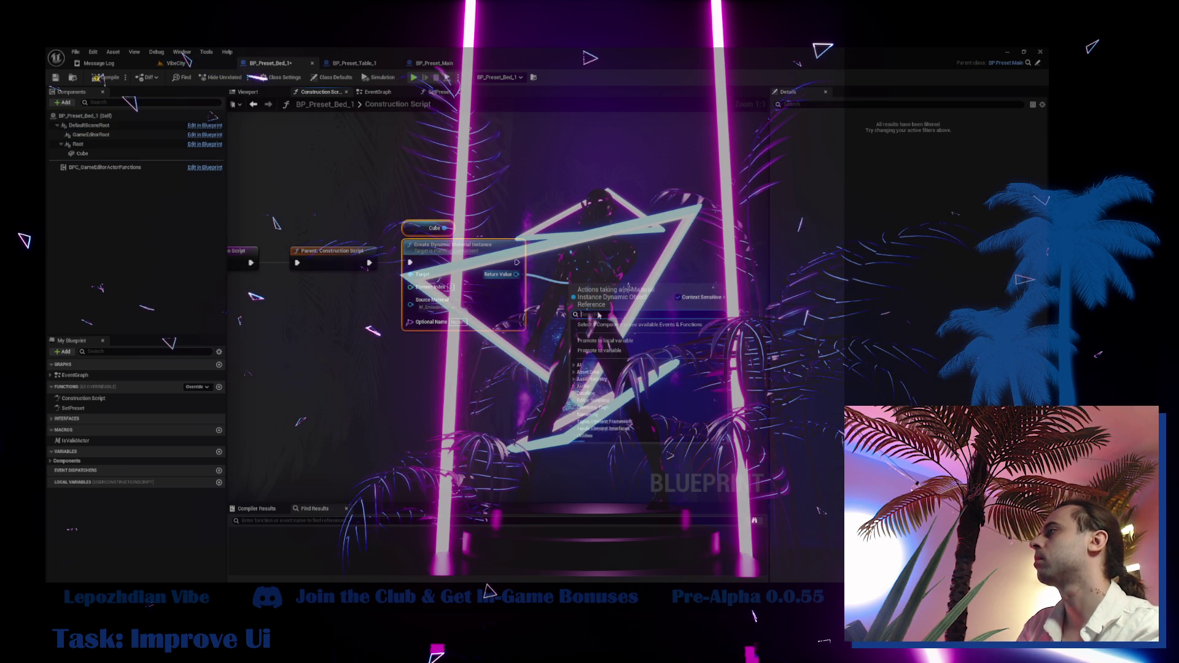
- Promote the node's Return Value to a new variable named M_Emissive
left_click(633, 350)
type("M_Emissiv")
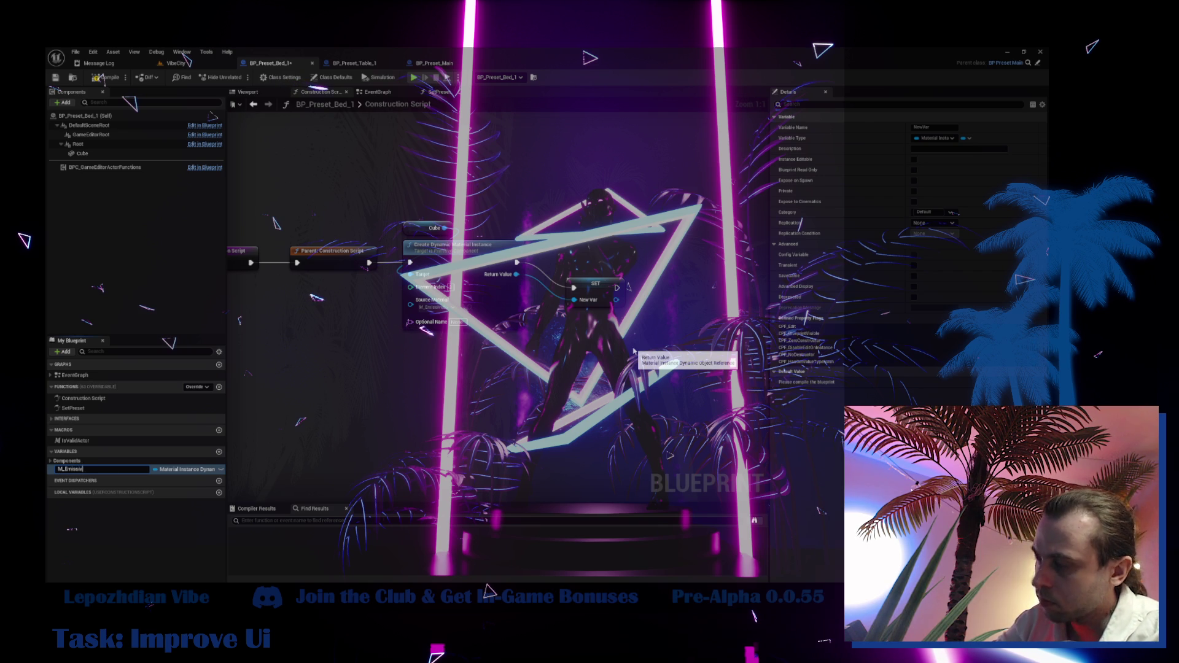
key("Return")
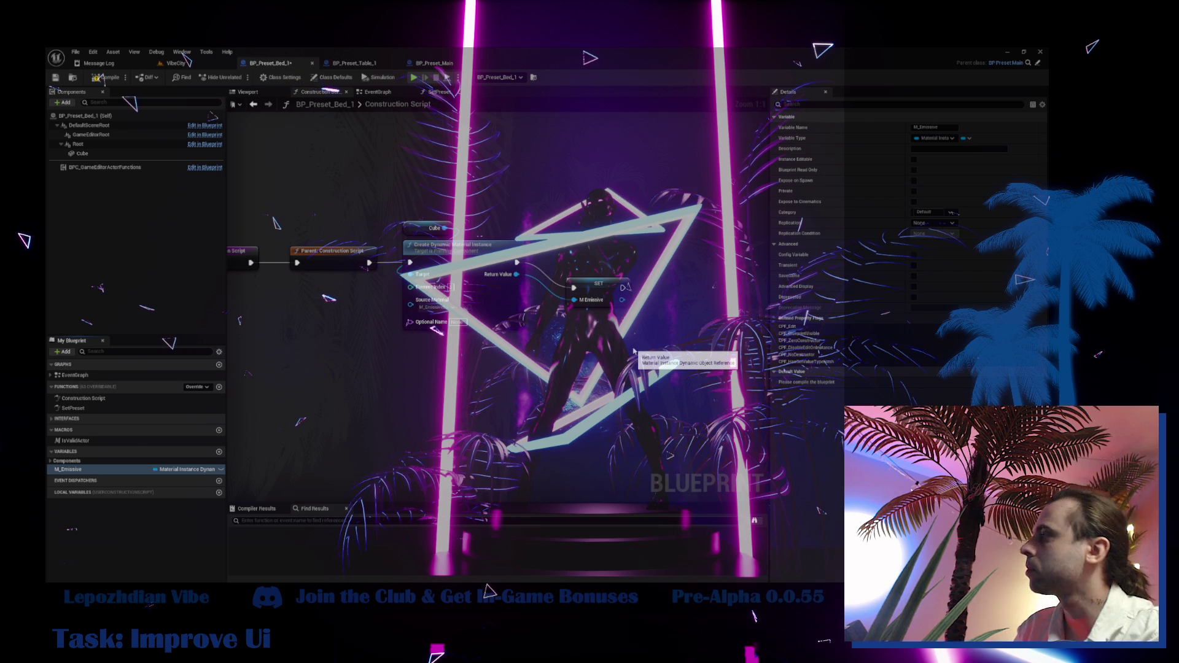
left_click_drag(598, 291, 582, 263)
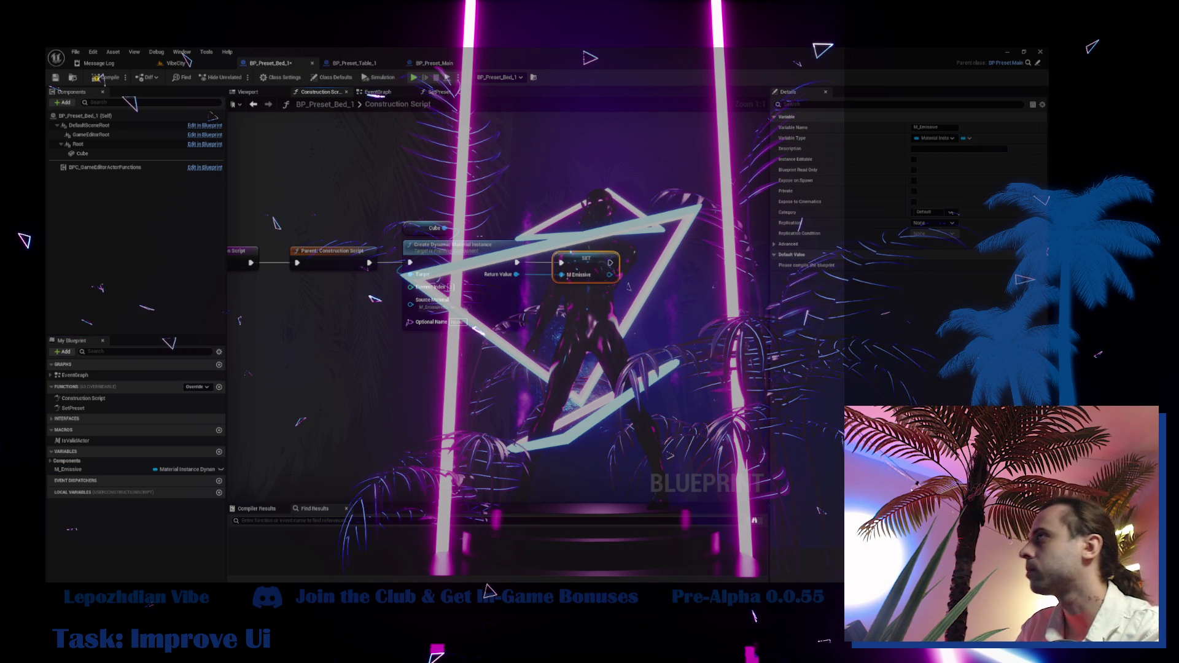
left_click_drag(546, 164, 428, 141)
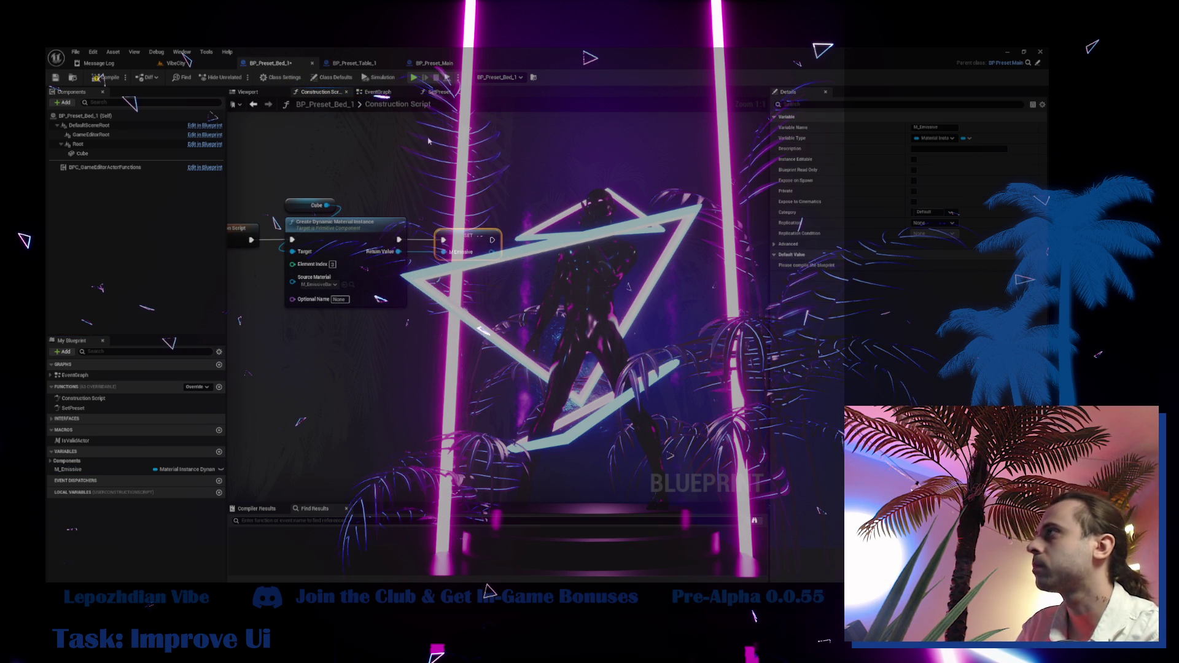
- Compare Bed_1's SetPreset graph with BP_Preset_Table_1's for reference
left_click(446, 94)
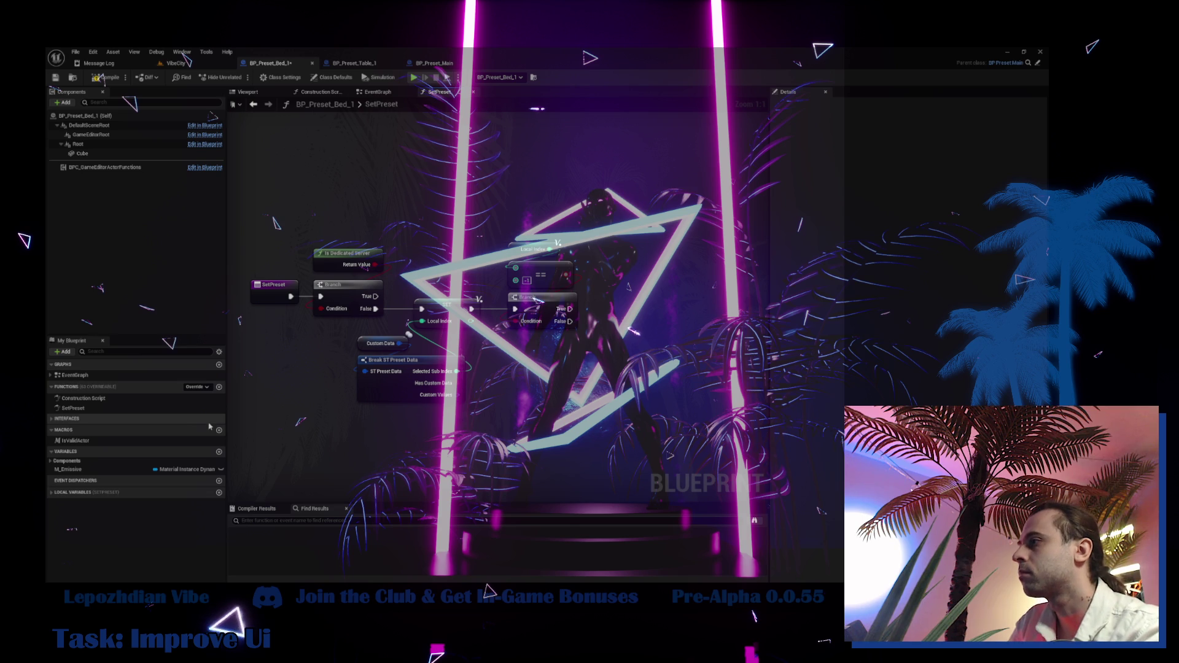
left_click(356, 63)
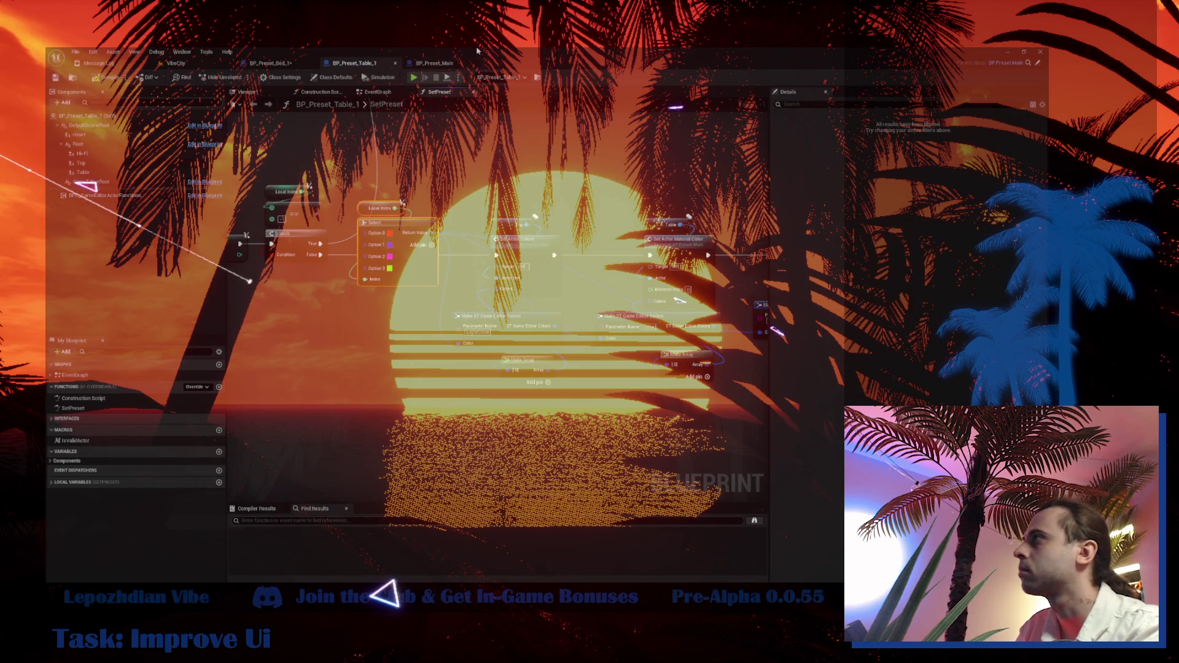
left_click(271, 63)
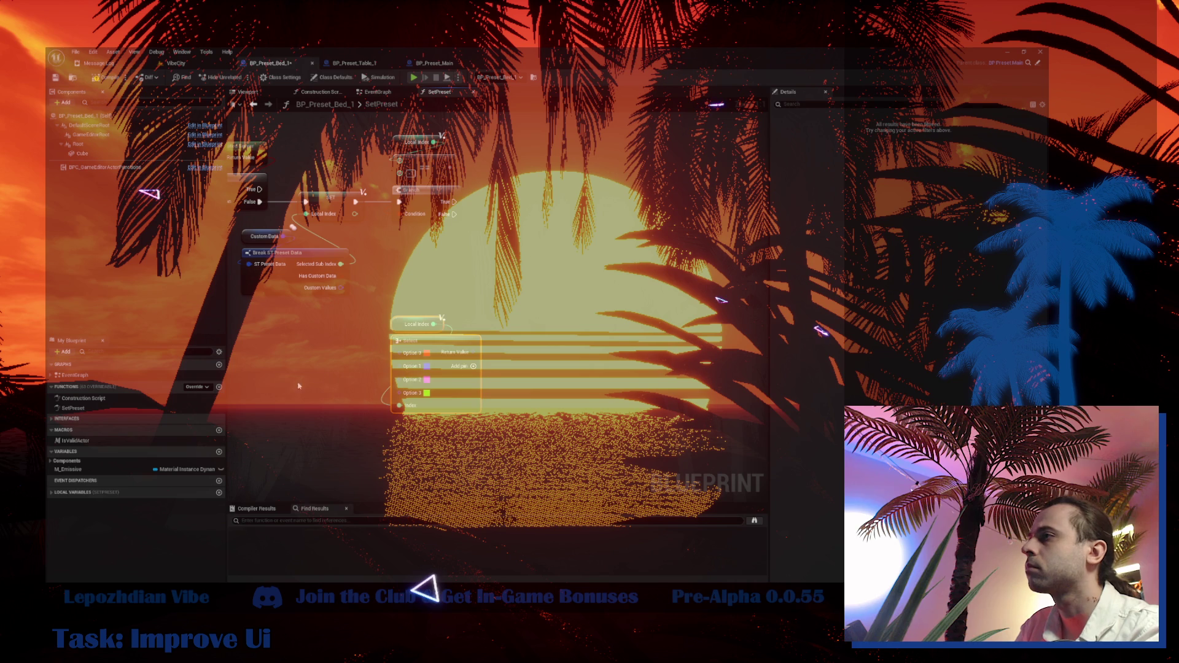
- Create a new blueprint function named SetEmissiveColor
left_click(219, 388)
type("Se")
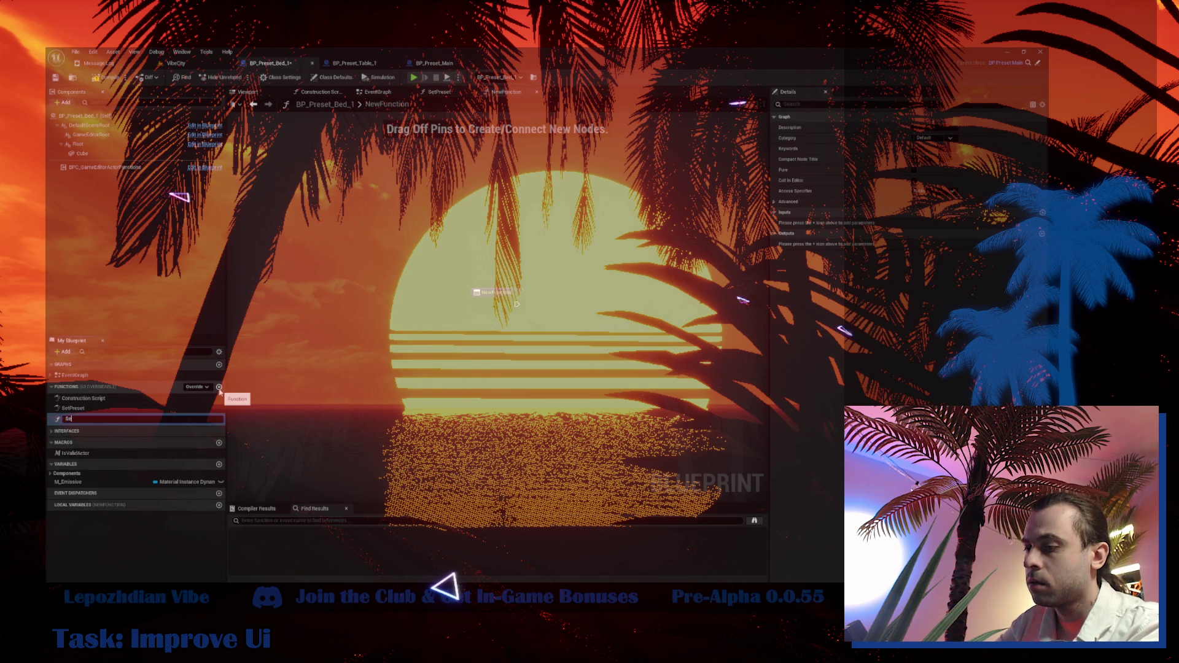
type("tEmissiveColor")
key("Return")
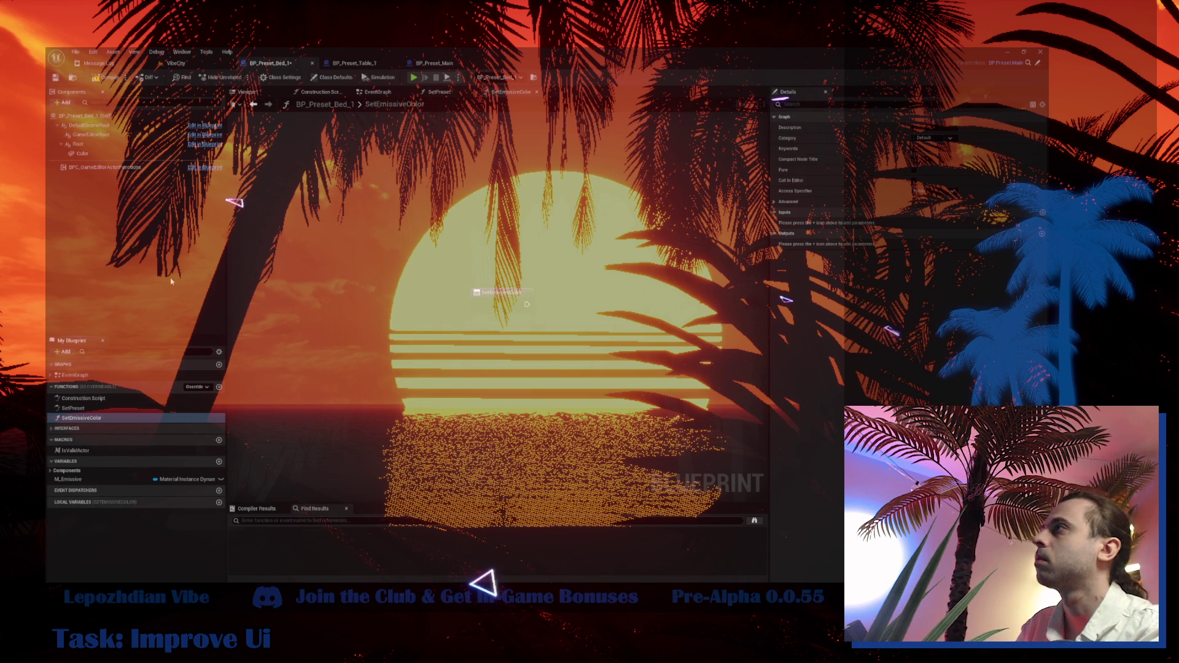
- Add a Color input parameter to SetEmissiveColor and change its pin type
left_click(439, 91)
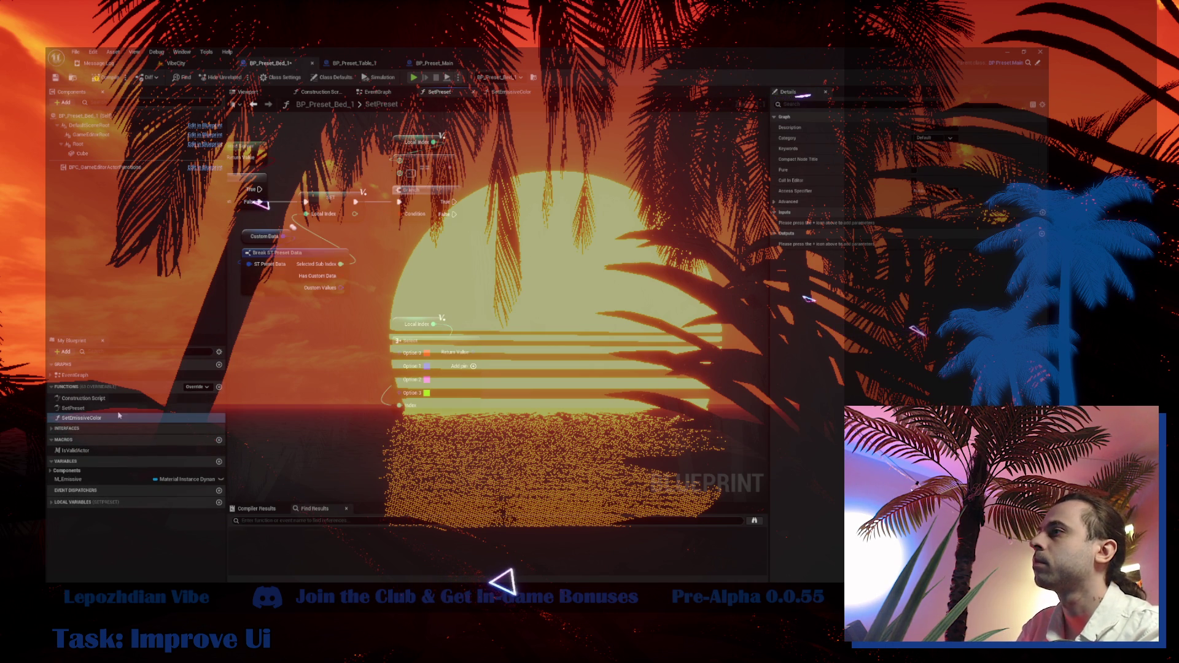
left_click_drag(541, 229, 447, 438)
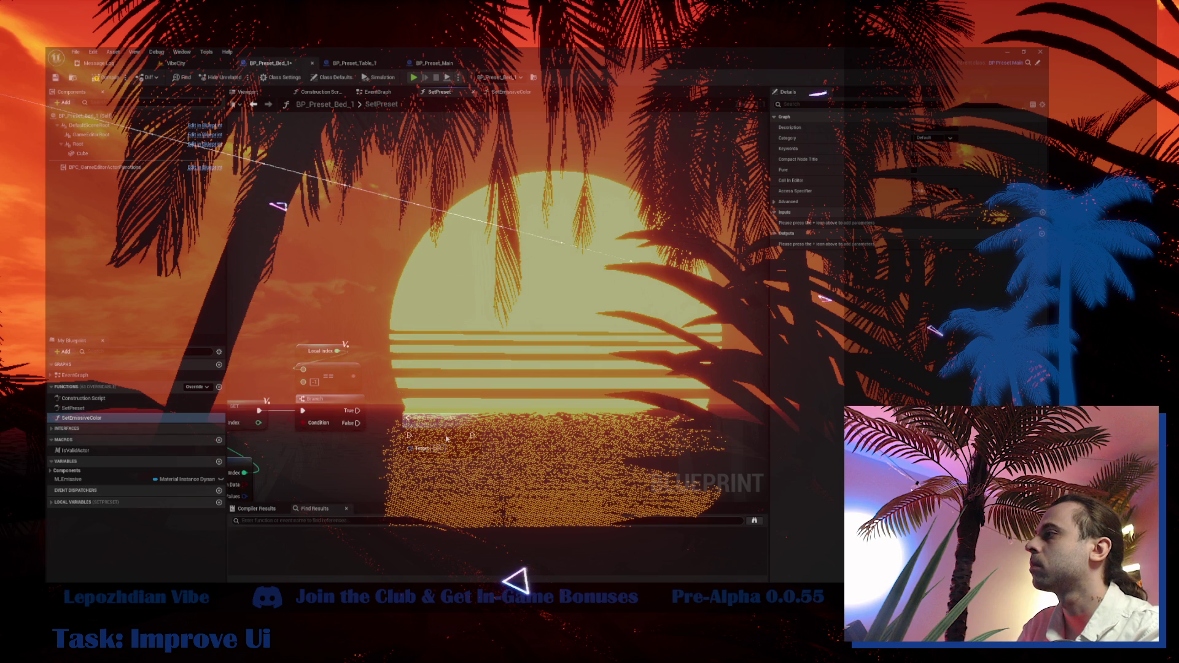
scroll(446, 438, "down", 2)
left_click(1043, 212)
left_click(941, 225)
type("linear colo")
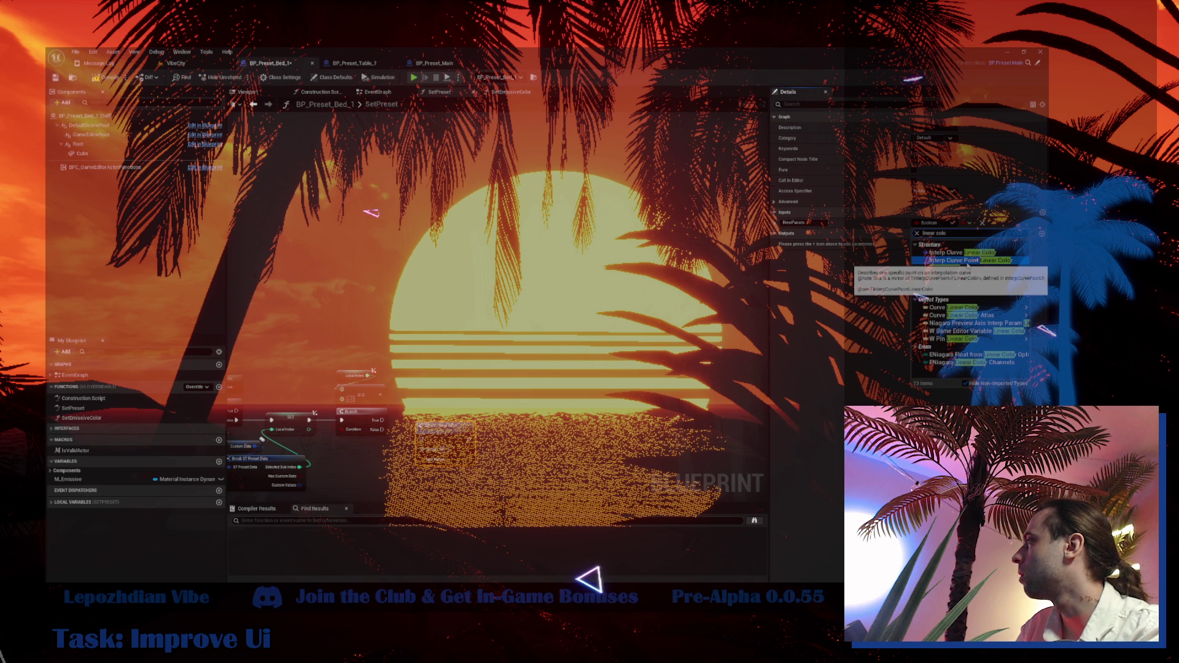
left_click(967, 270)
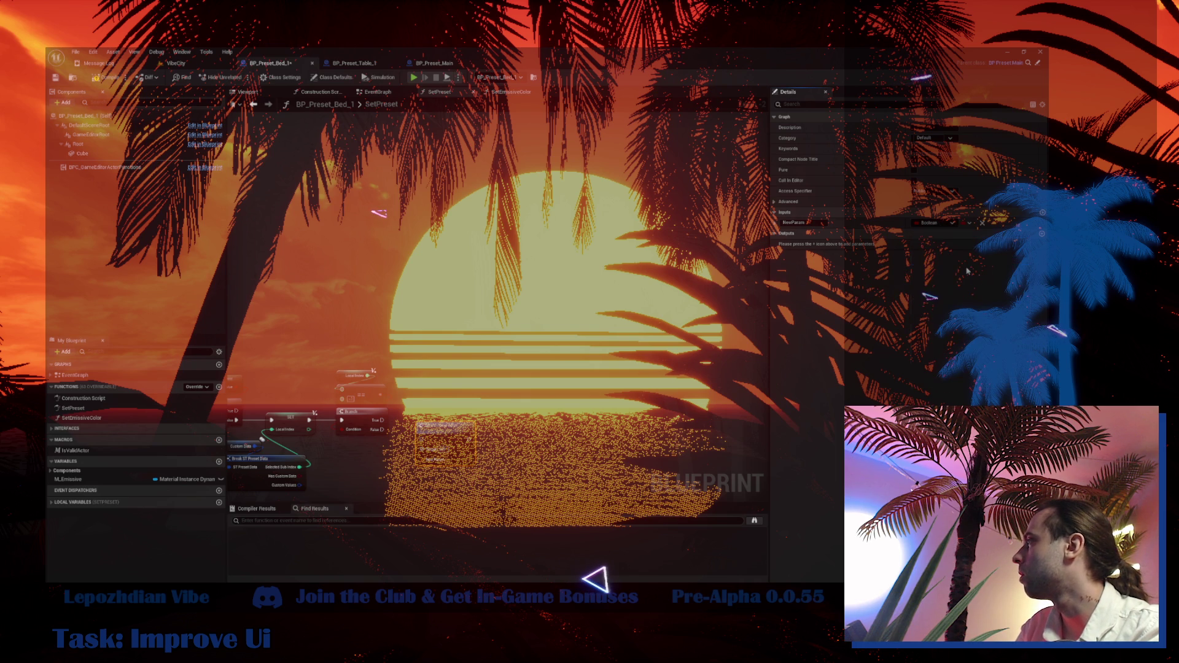
type("Color")
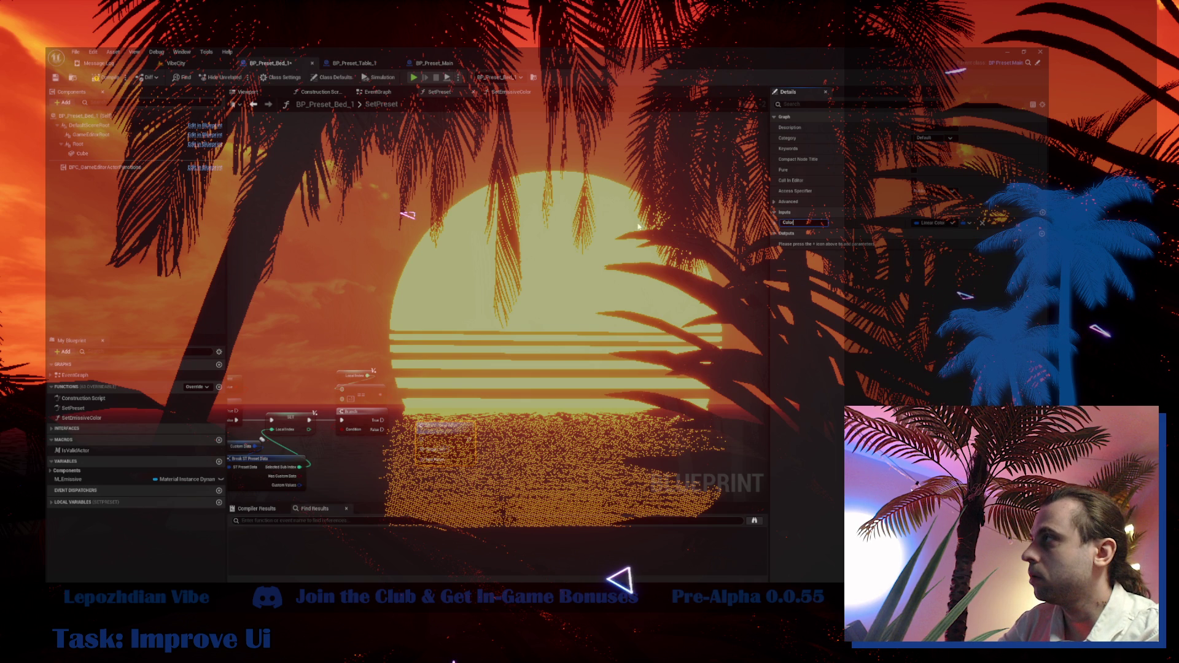
left_click(359, 64)
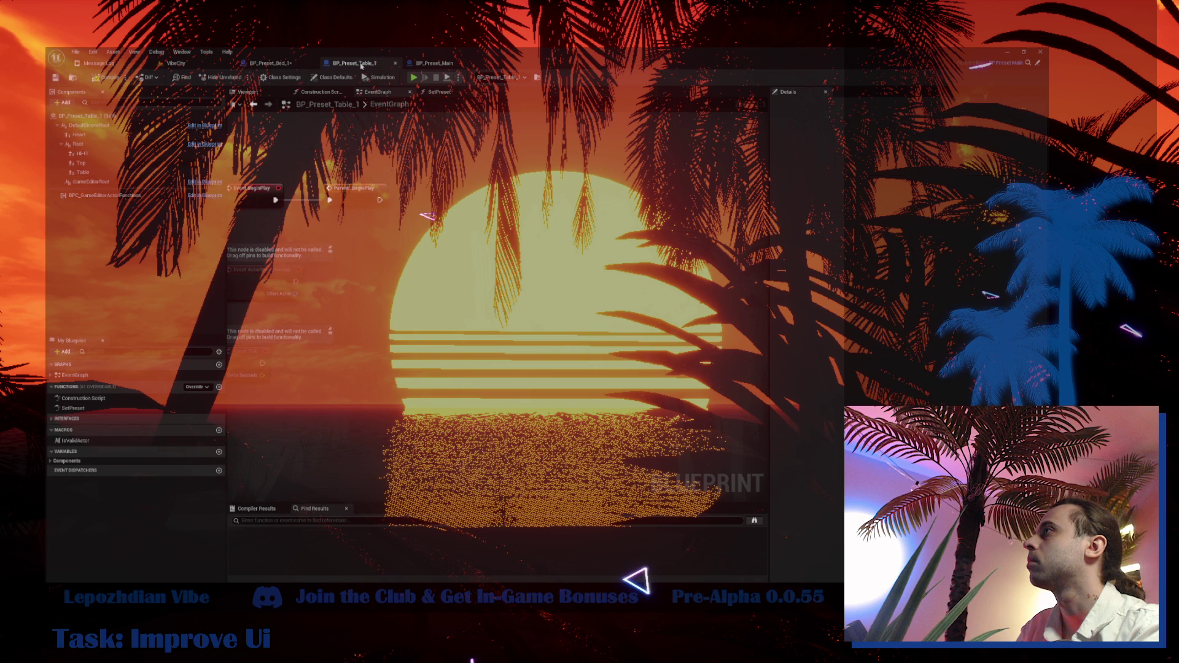
- Bring Table_1's preset color-reading nodes from its SetPreset graph over to Bed_1's SetPreset graph
left_click(439, 92)
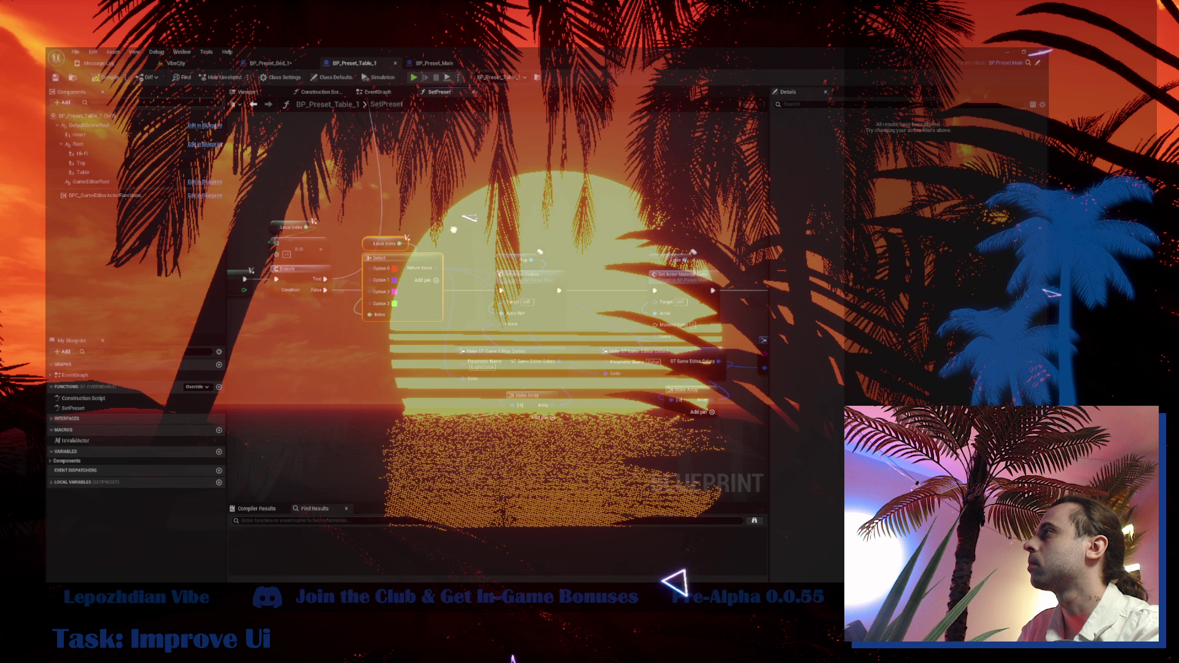
key("ctrl+z")
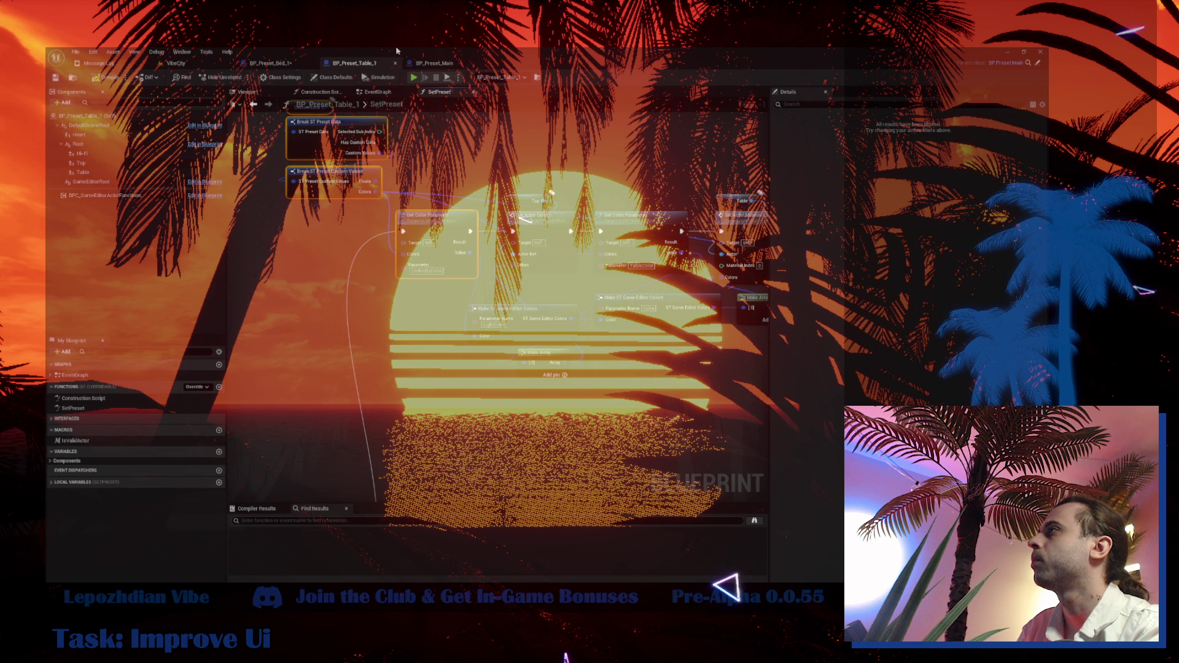
left_click(270, 62)
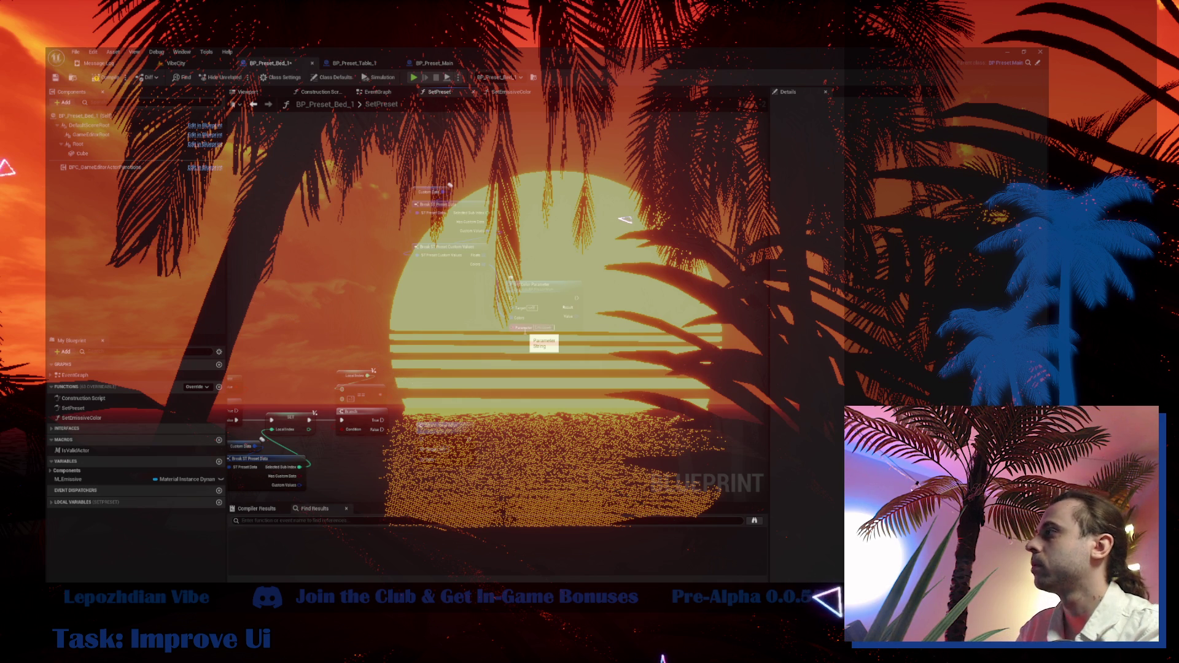
- Connect Branch True to Set Color Parameter and chain it into Set Emissive Color
left_click(549, 329)
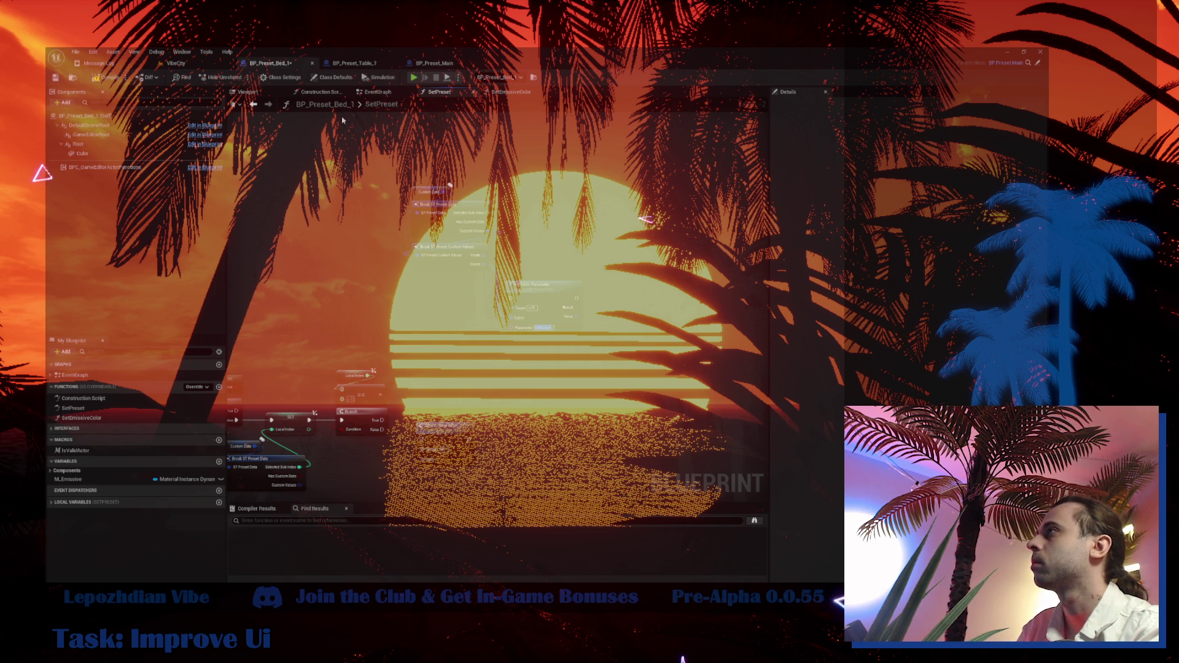
left_click(332, 77)
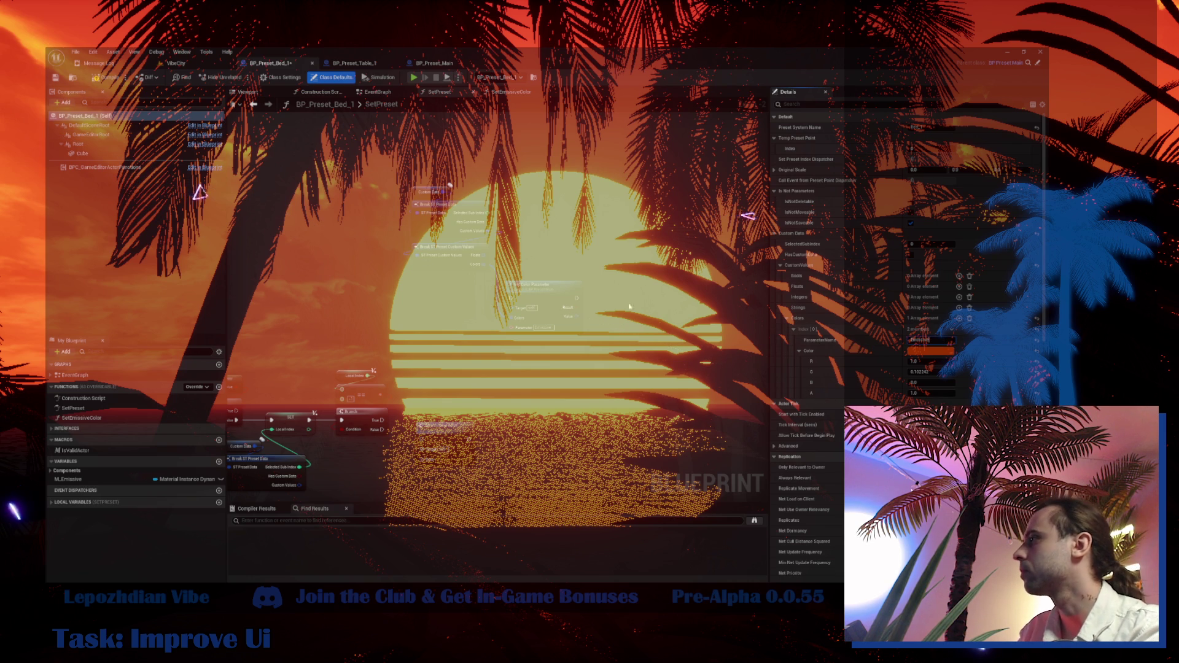
left_click_drag(661, 343, 671, 301)
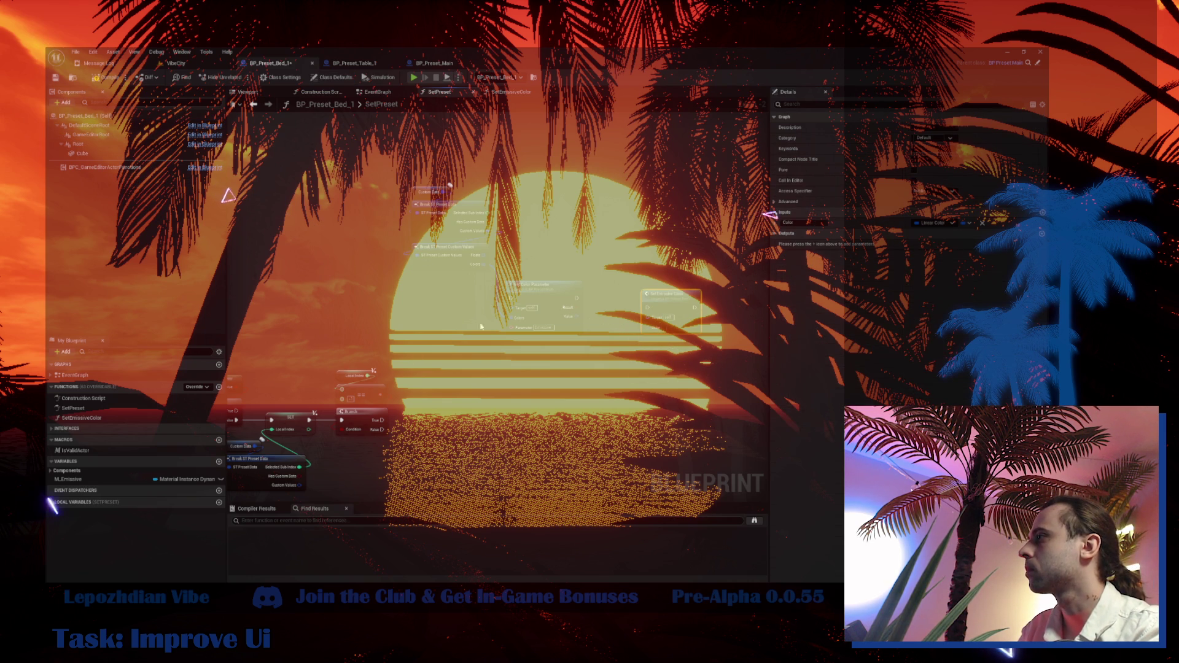
mouse_move(383, 420)
left_mouse_down()
mouse_move(513, 287)
mouse_move(522, 300)
mouse_move(436, 292)
mouse_move(645, 329)
left_mouse_up()
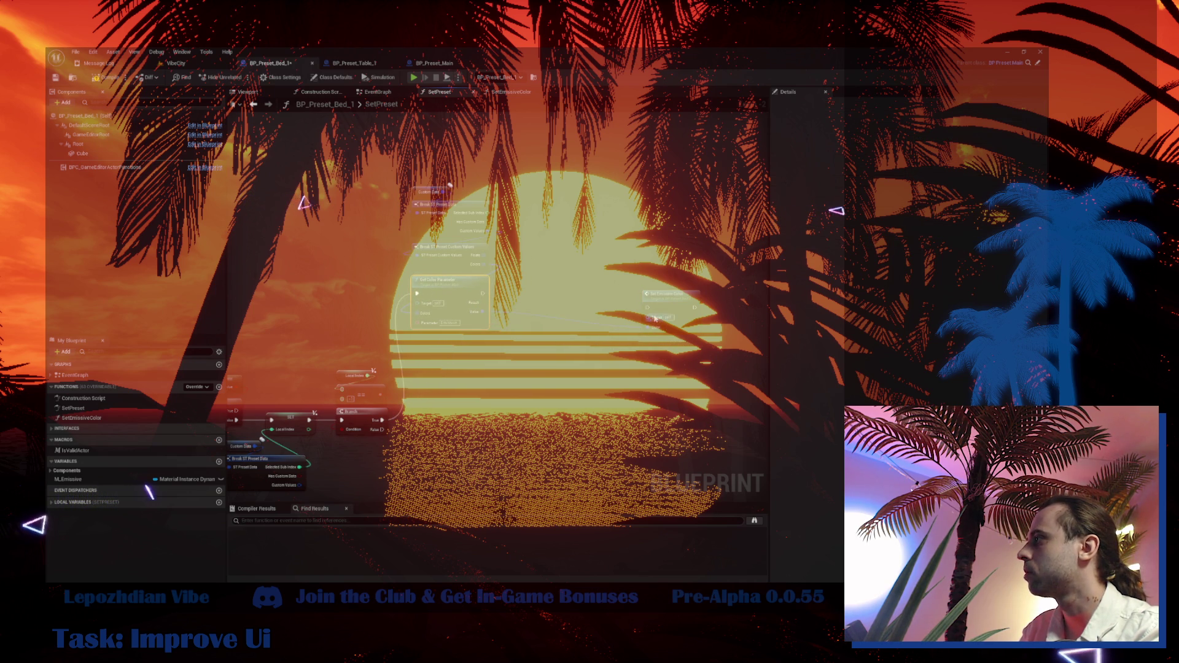
left_click_drag(482, 293, 647, 307)
- Feed Select's Return Value into the Color pin and run Set Emissive Color on Branch False
left_click(547, 283)
left_click_drag(469, 457, 525, 326)
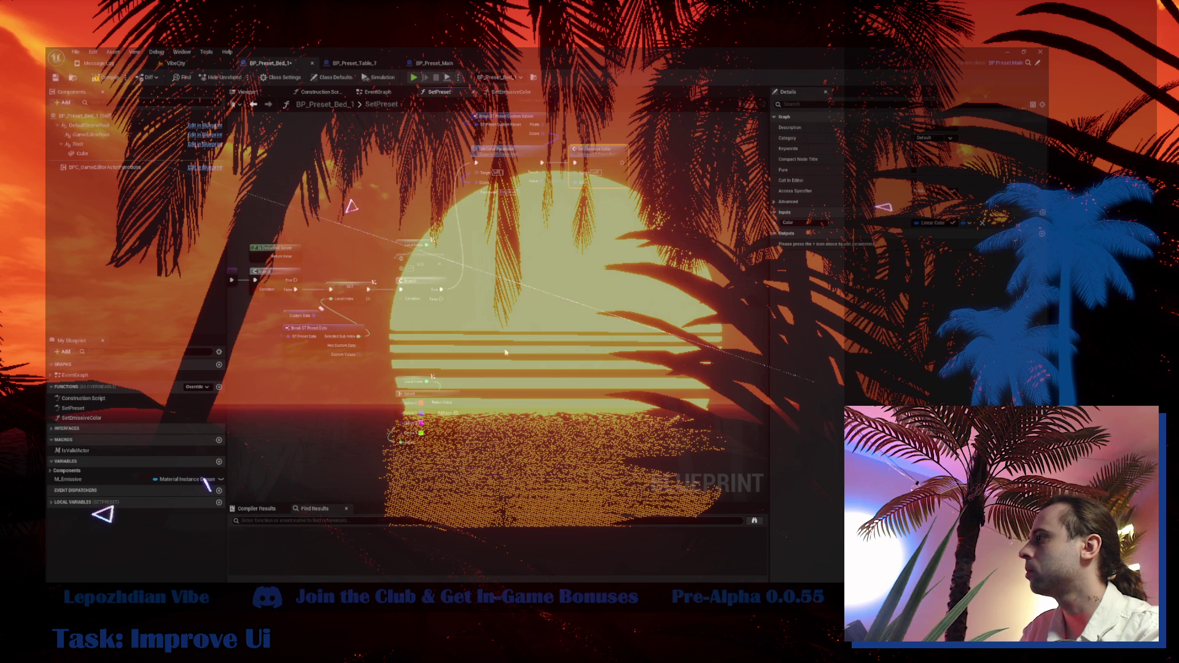
scroll(466, 397, "up", 3)
left_click_drag(450, 409, 557, 323)
mouse_move(429, 271)
left_mouse_down()
mouse_move(557, 295)
mouse_move(526, 265)
left_mouse_up()
double_click(526, 265)
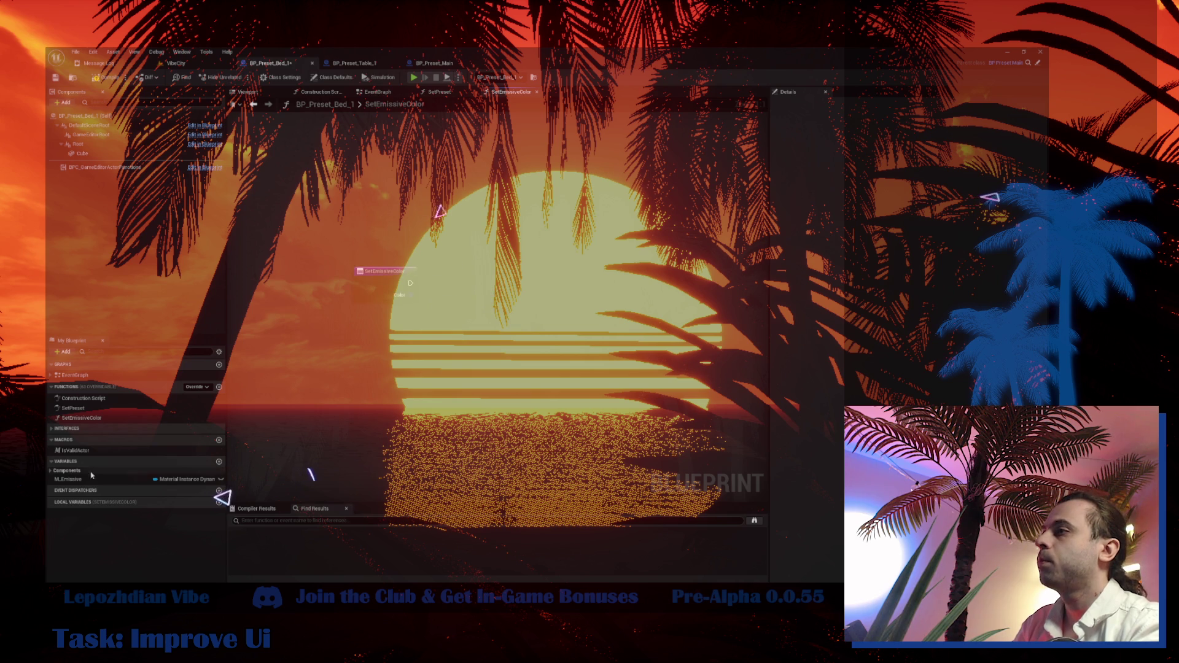
- Add an M_Emissive getter with a Set Vector Parameter Value node in SetEmissiveColor
left_click(69, 479)
mouse_move(458, 344)
left_mouse_down()
mouse_move(441, 331)
mouse_move(482, 338)
left_mouse_up()
type("set vector")
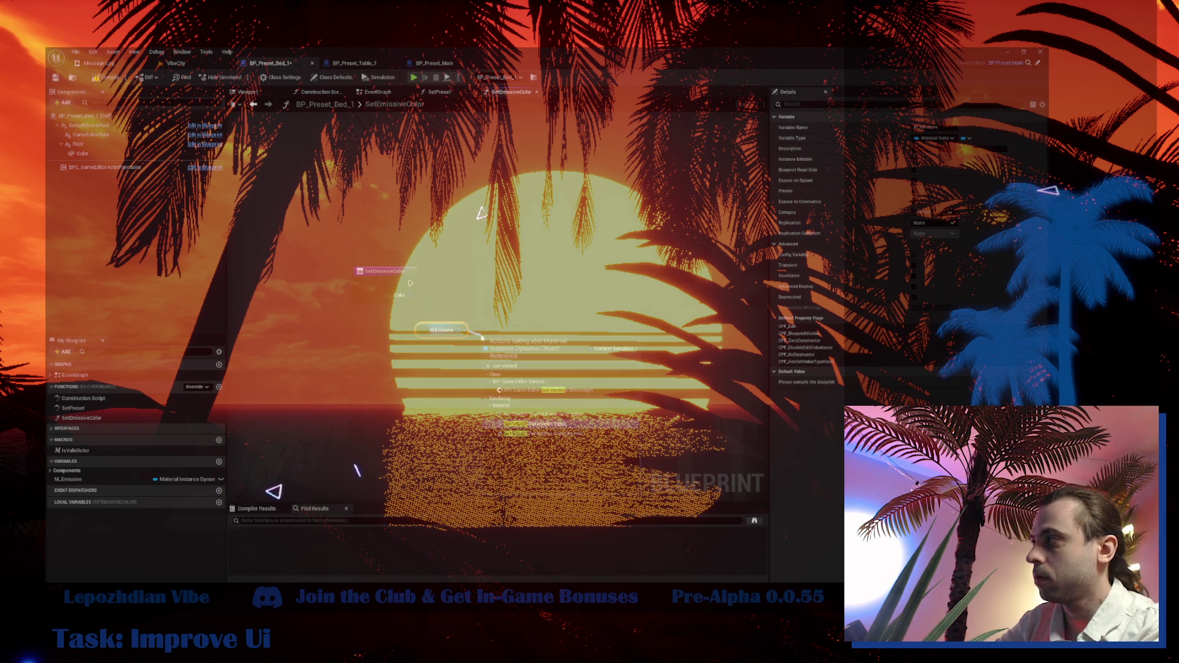
left_click(581, 427)
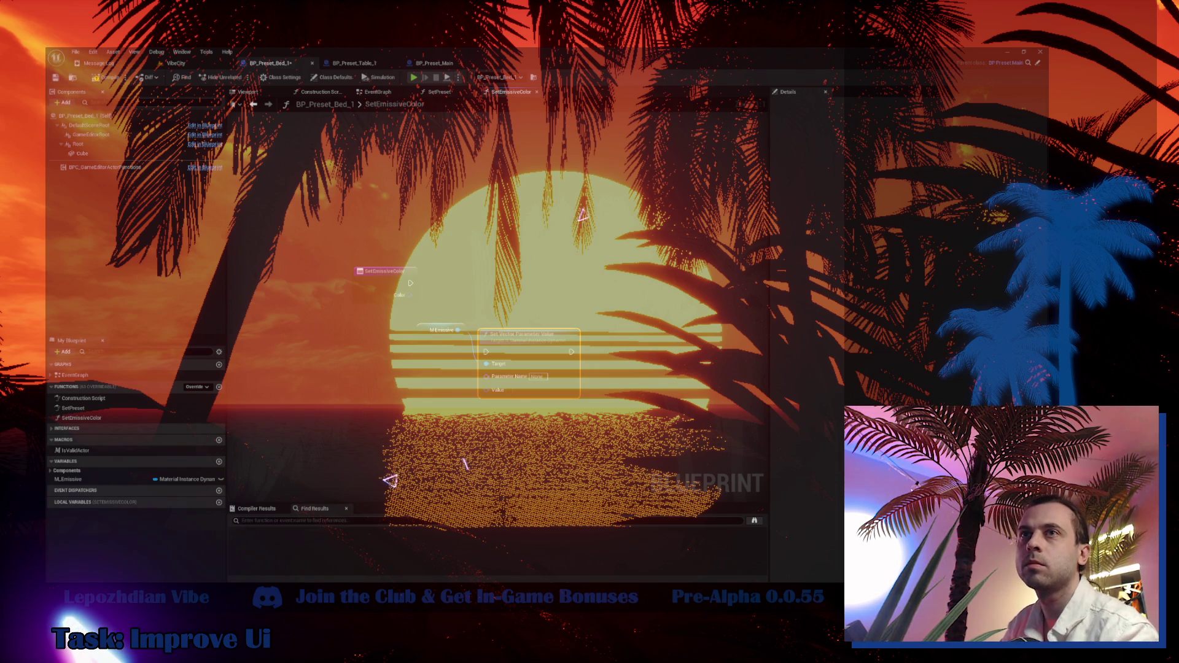
left_click_drag(533, 358, 470, 369)
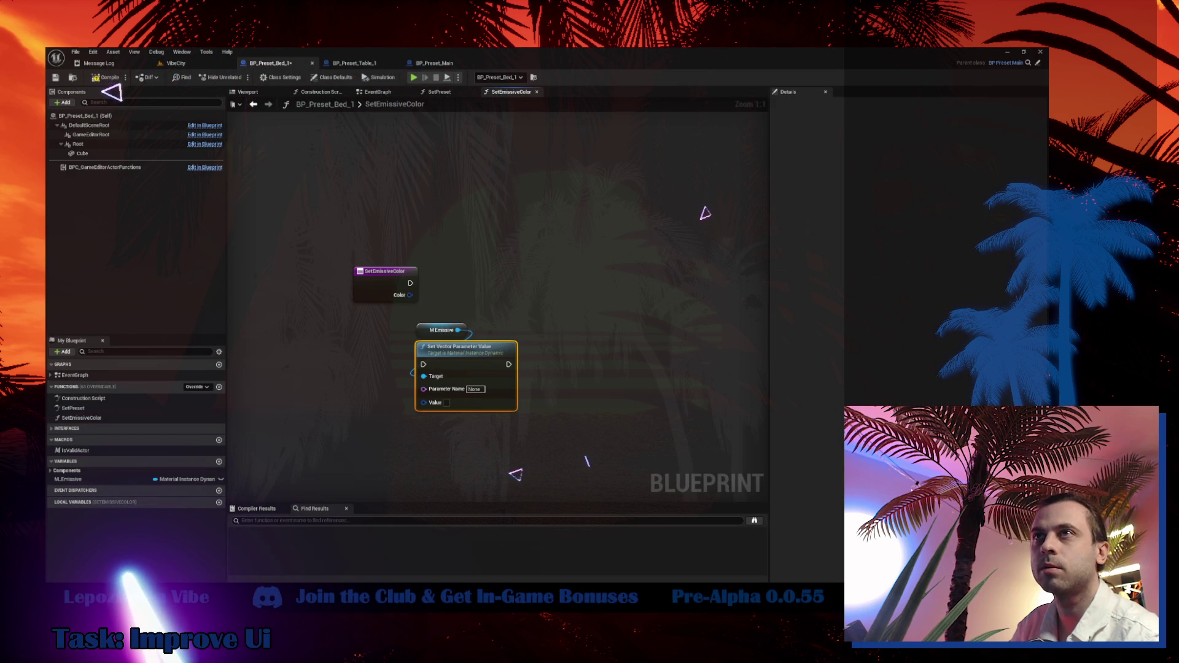
left_click(542, 311)
- Wire the Color input and entry exec into Set Vector Parameter Value, with parameter name Color
mouse_move(409, 294)
left_mouse_down()
mouse_move(433, 384)
mouse_move(425, 402)
left_mouse_up()
left_click(477, 389)
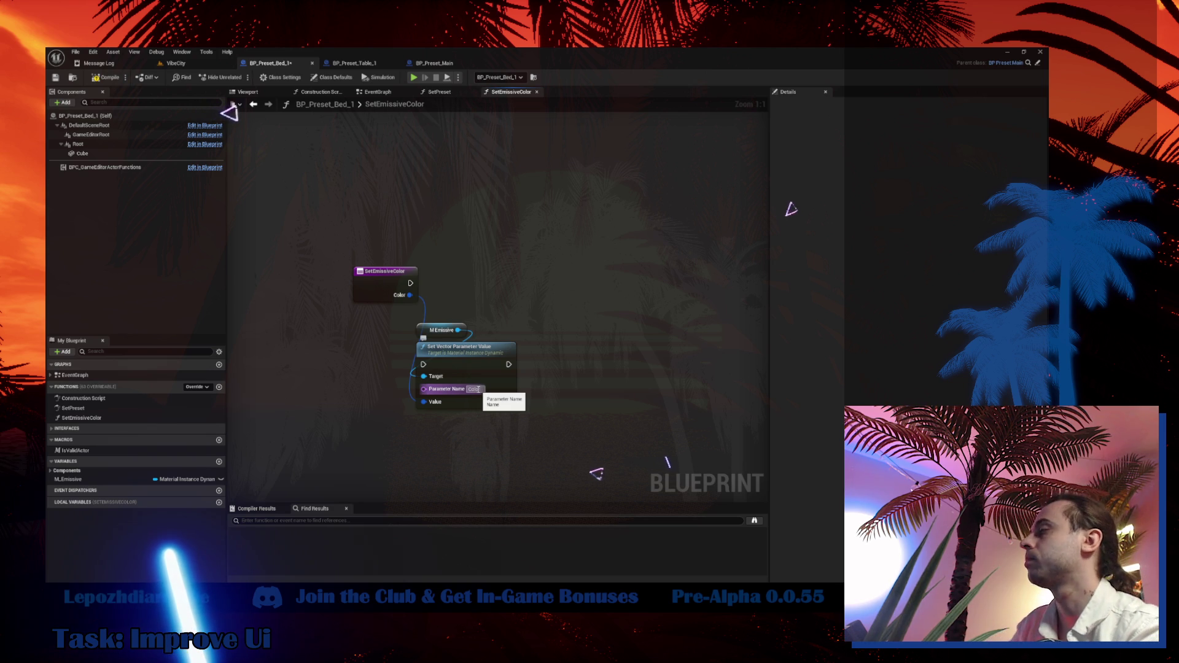
key("Return")
left_click_drag(410, 283, 423, 364)
left_click_drag(528, 418, 412, 316)
left_click_drag(463, 374, 493, 292)
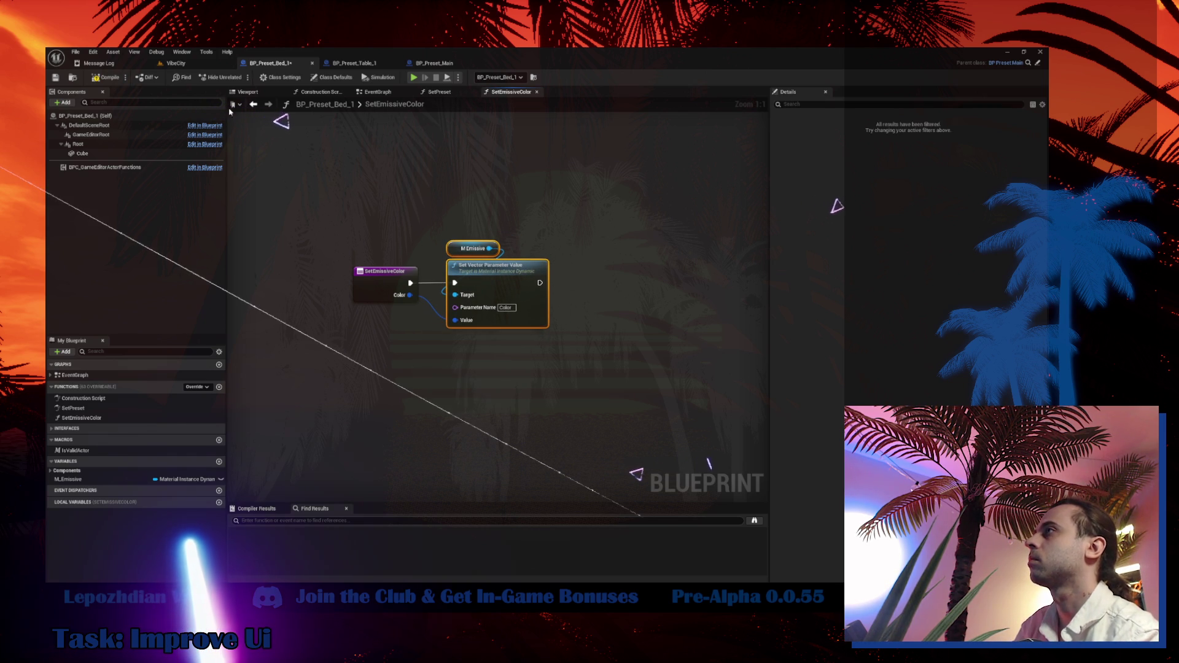
- Compile the BP_Preset_Bed_1 Blueprint and return to the VibeCity level
left_click(329, 78)
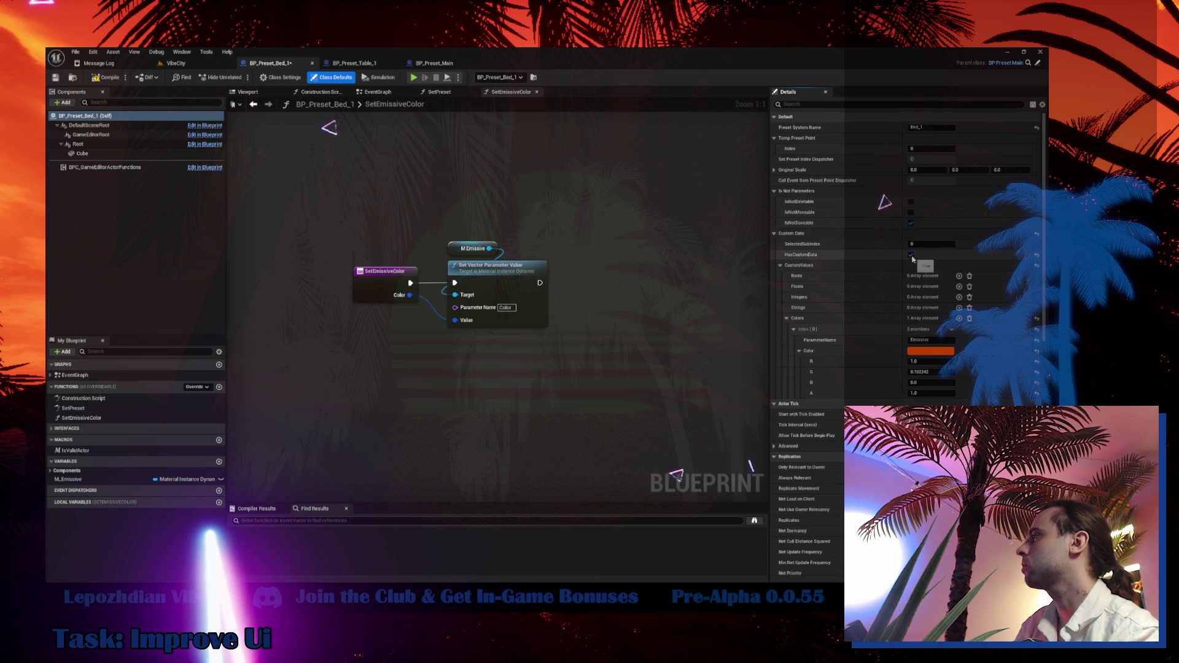
left_click(95, 78)
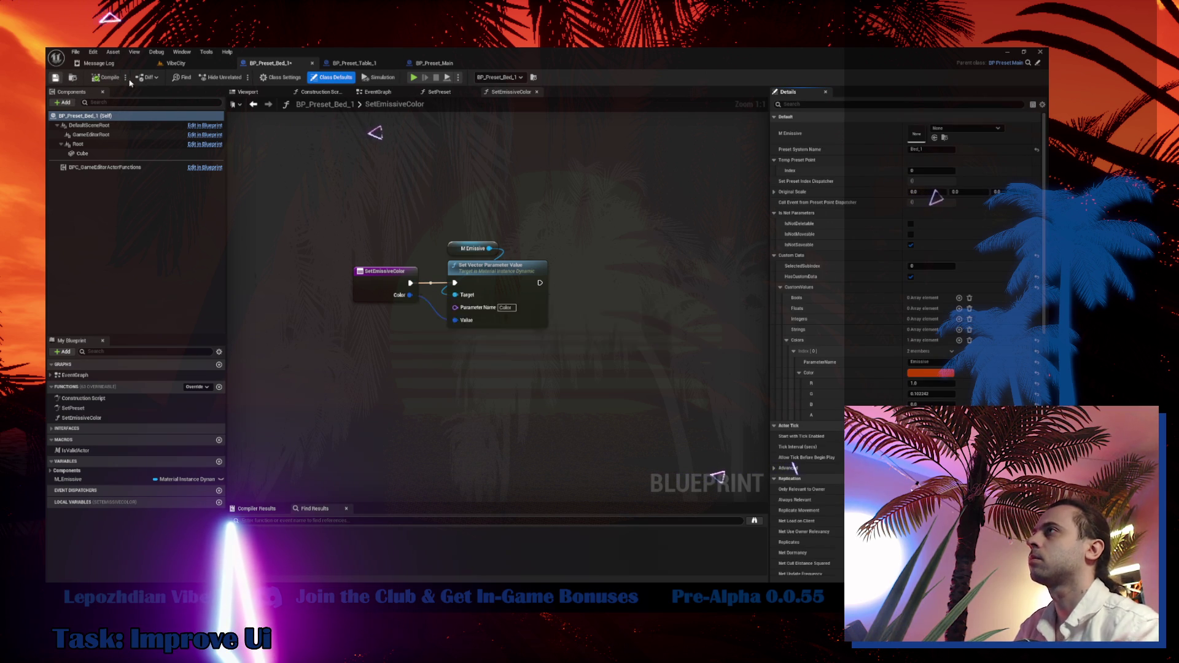
left_click(176, 63)
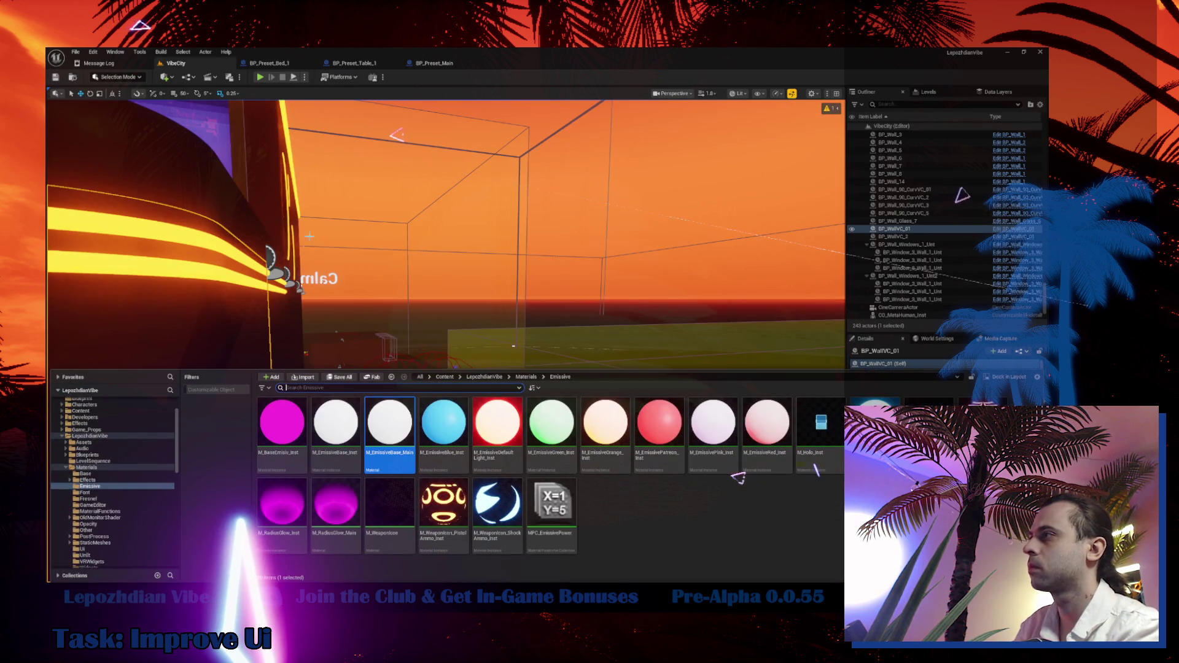
- Search the Content folder with 'ats' and open the DT_ActorsPresetsData data table
scroll(98, 455, "up", 3)
left_click(90, 409)
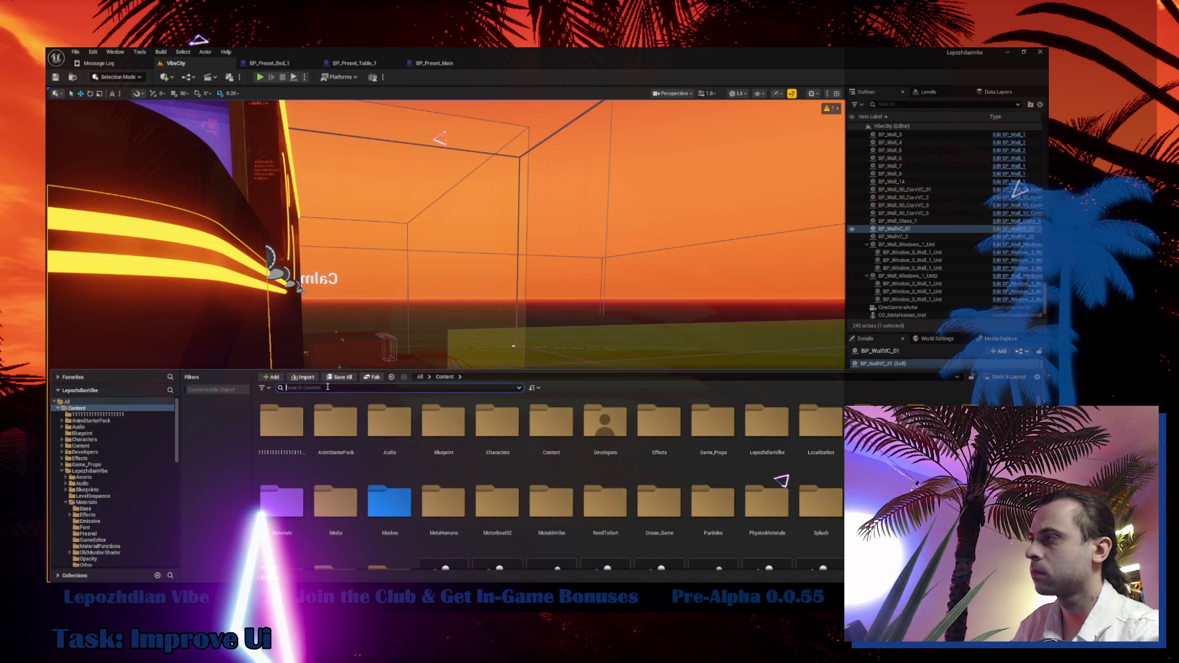
type("ats")
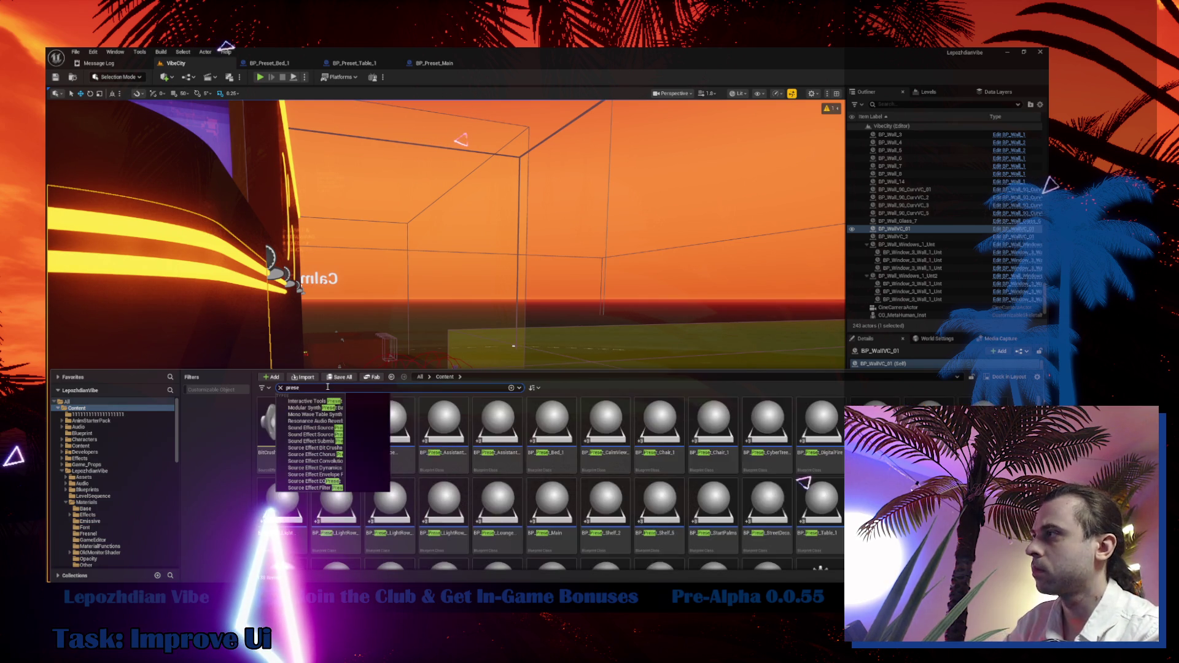
scroll(540, 500, "down", 3)
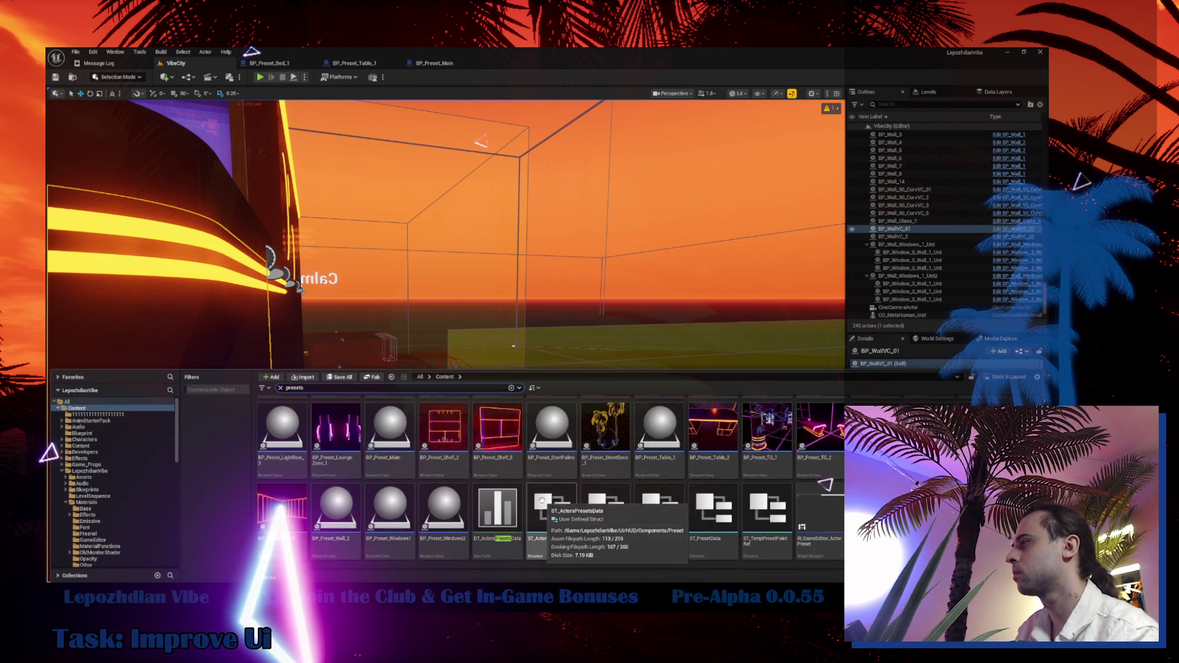
left_click(507, 457)
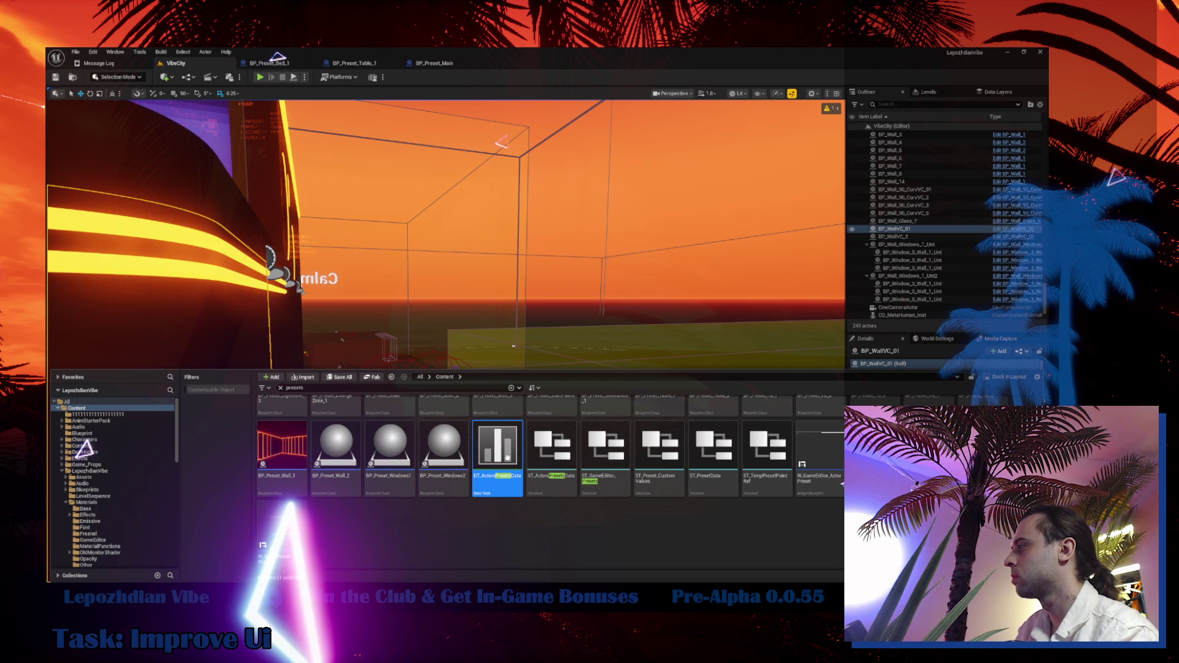
double_click(508, 460)
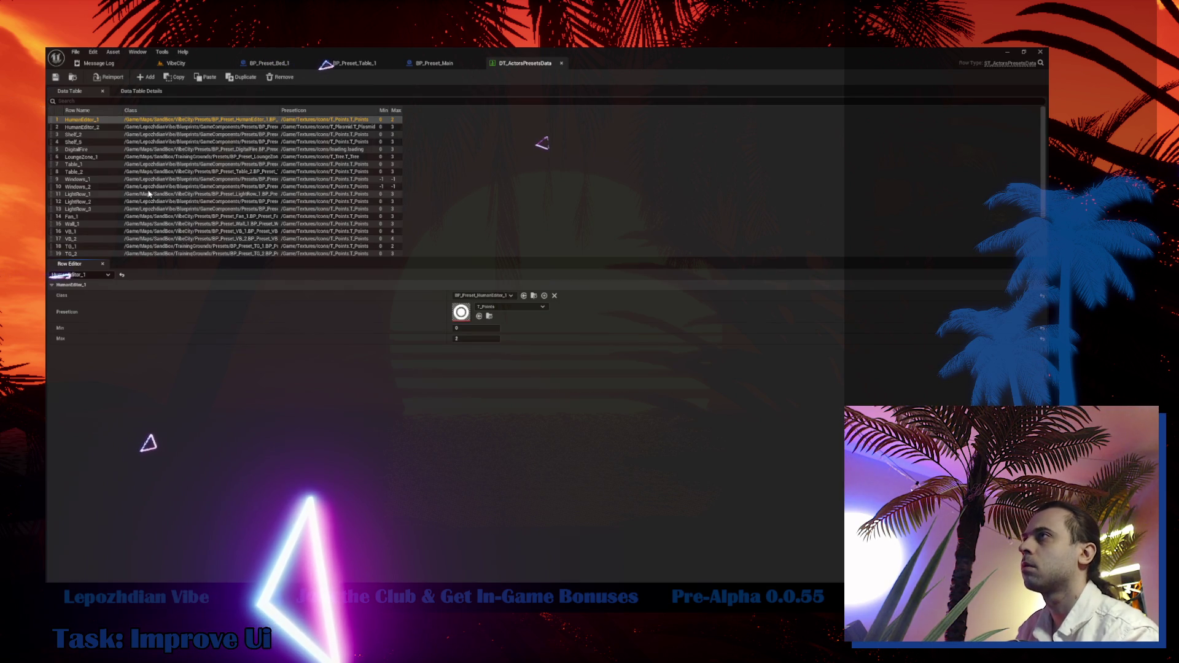
- Set the Bed_1 row's Min to 0, save the table, and return to BP_Preset_Bed_1's EventGraph
scroll(140, 183, "down", 3)
left_click(87, 239)
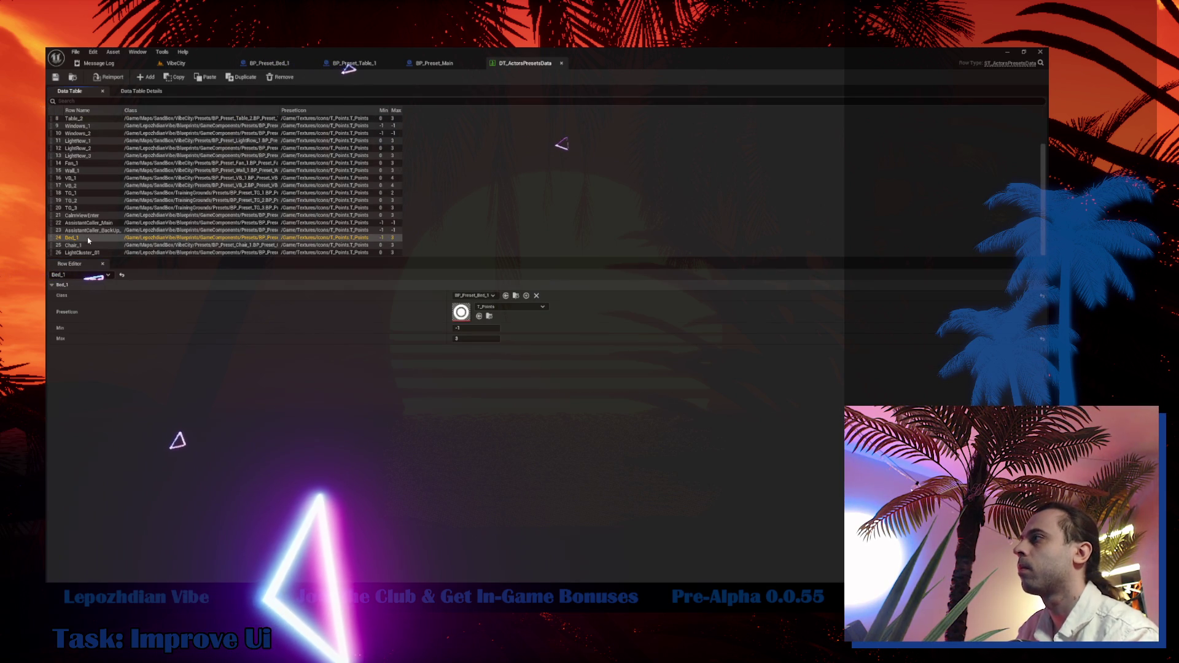
key("Tab")
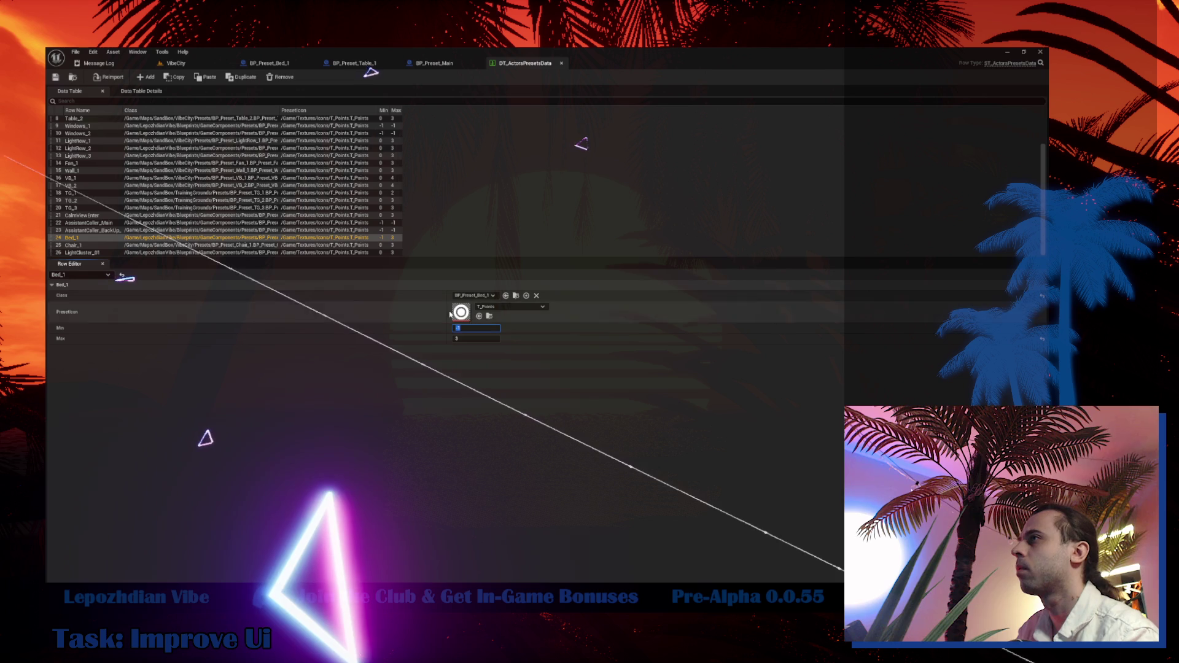
left_click(98, 171)
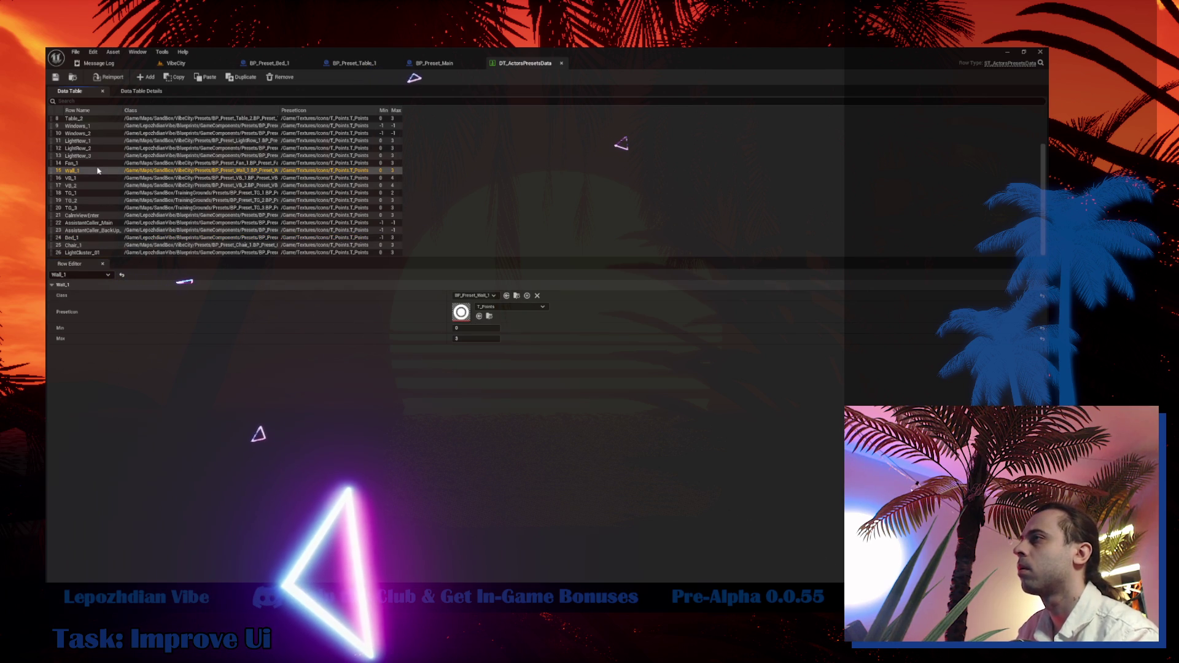
left_click(89, 238)
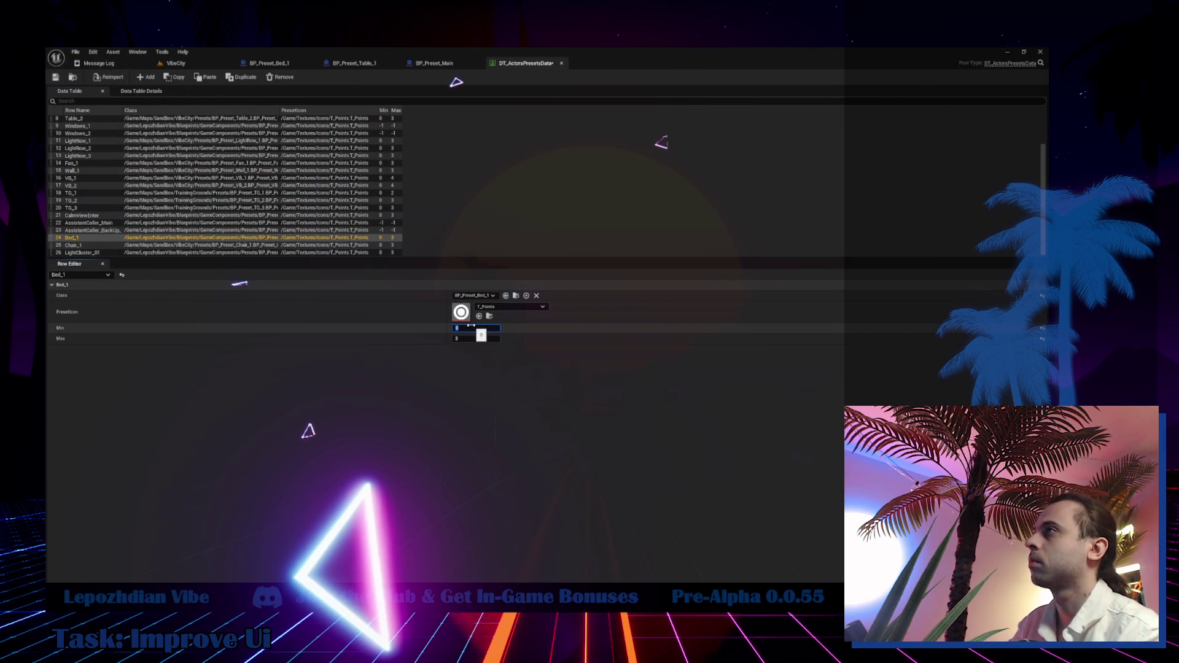
left_click(55, 79)
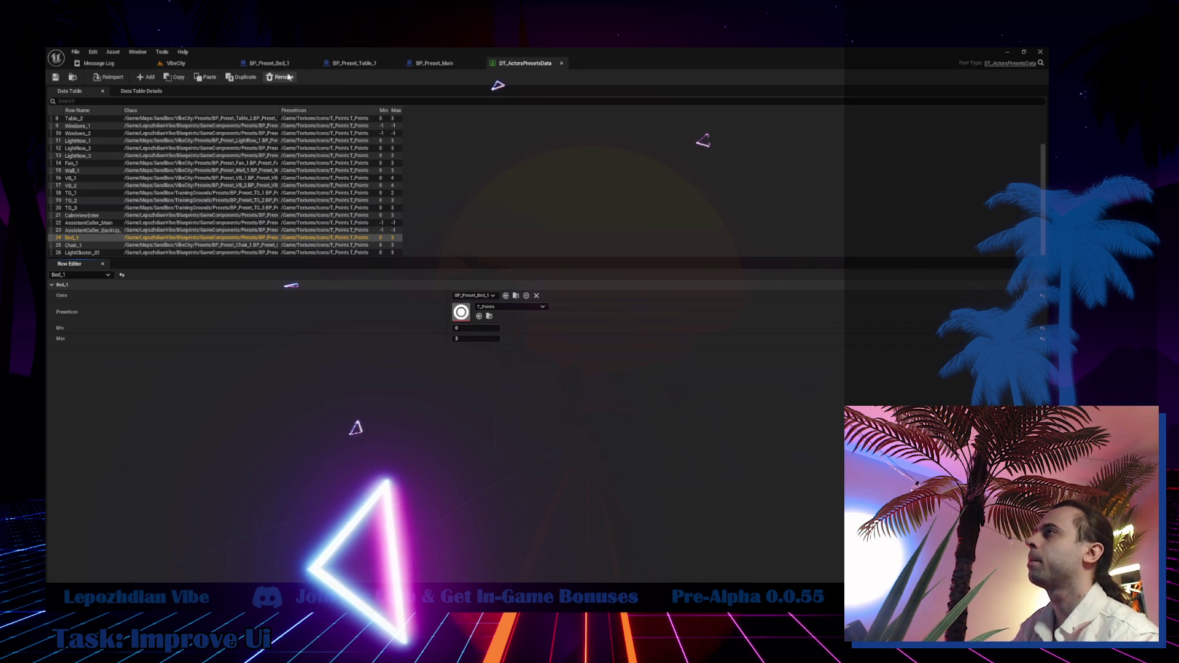
left_click(270, 63)
left_click(377, 91)
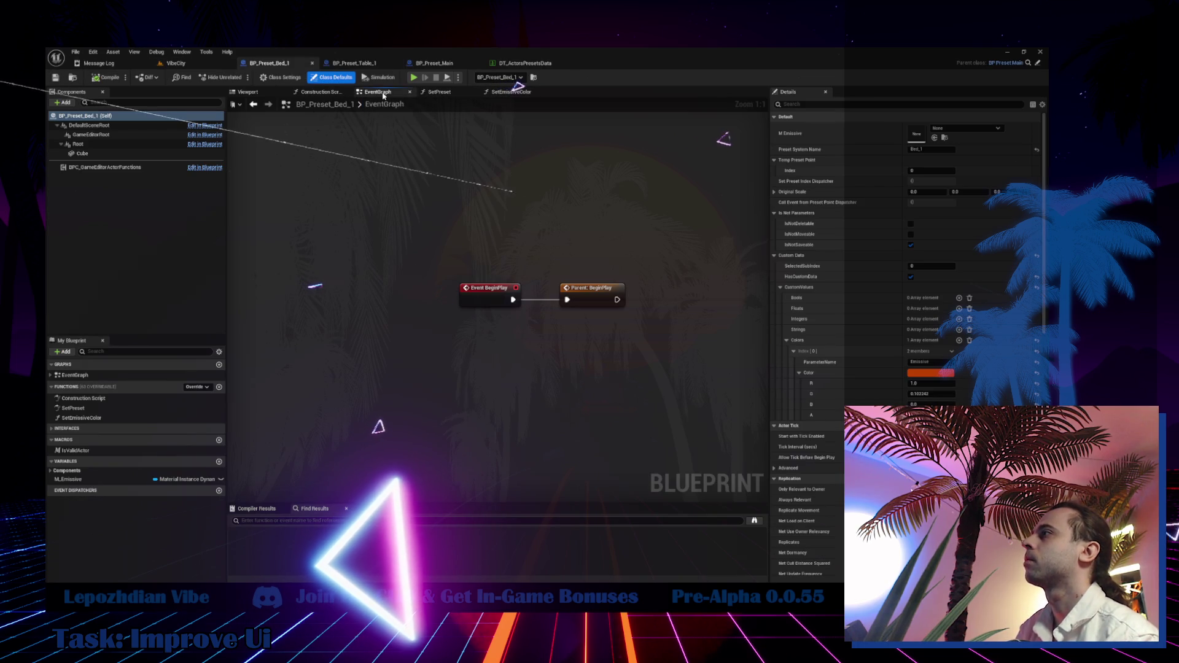
- Inspect the SetPreset graph's Break ST Preset Data nodes, then bring up VibeCity's File > Save All
double_click(73, 408)
mouse_move(612, 312)
left_mouse_down()
mouse_move(702, 231)
mouse_move(692, 394)
mouse_move(567, 430)
left_mouse_up()
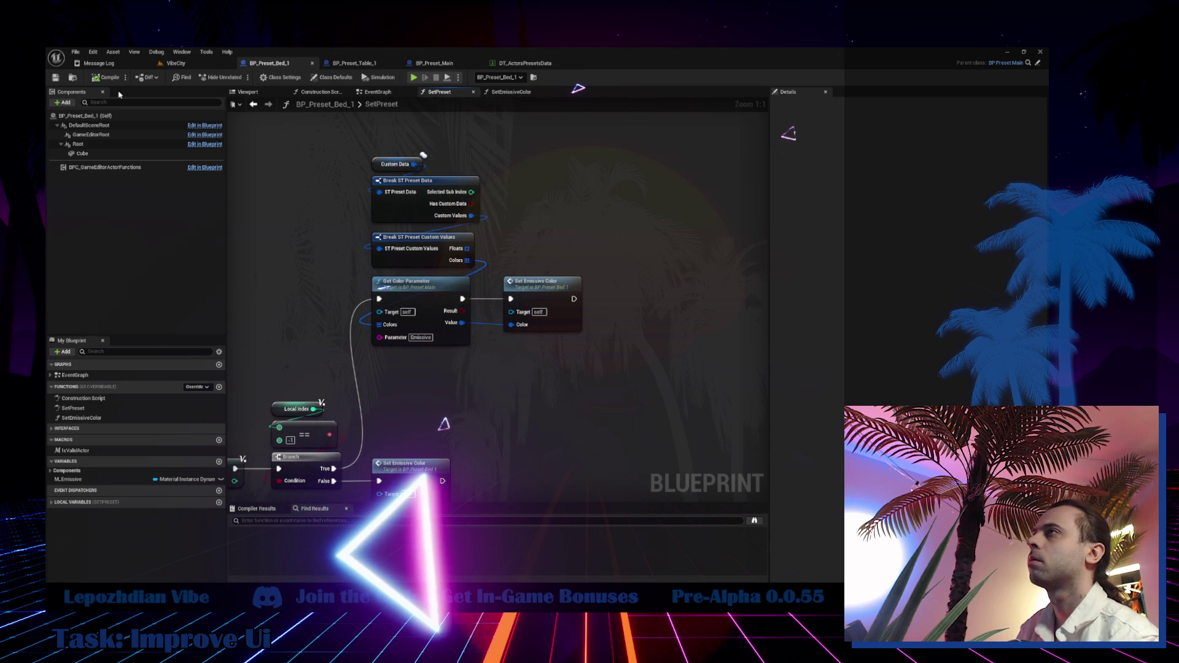
left_click(177, 63)
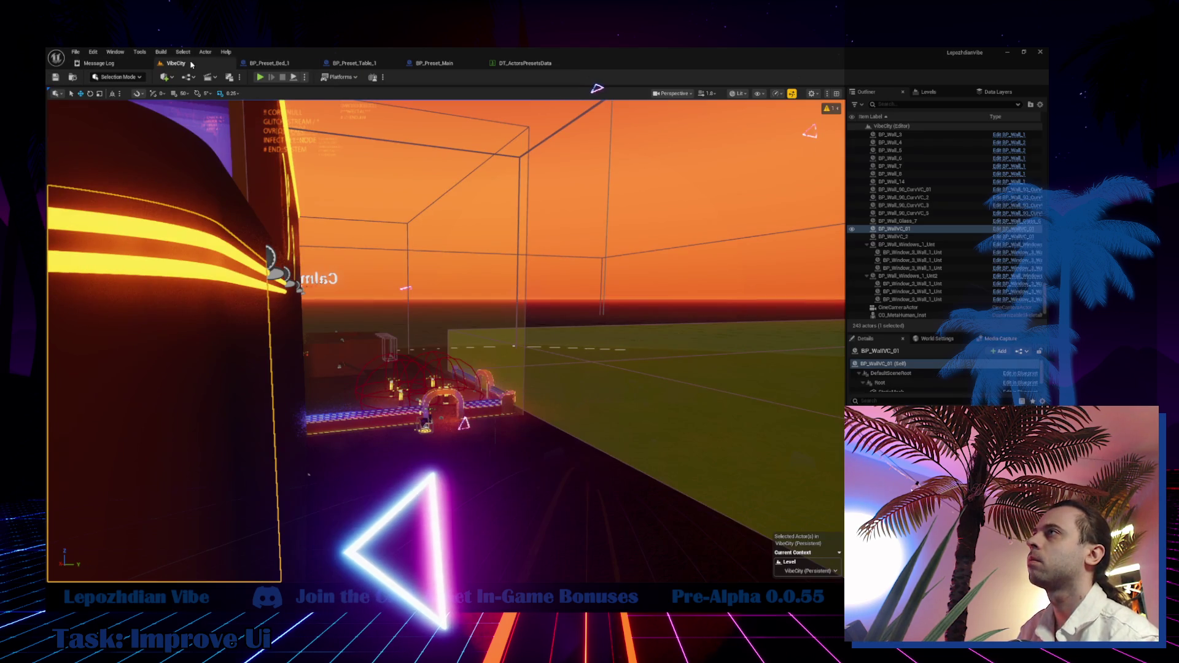
left_click(74, 50)
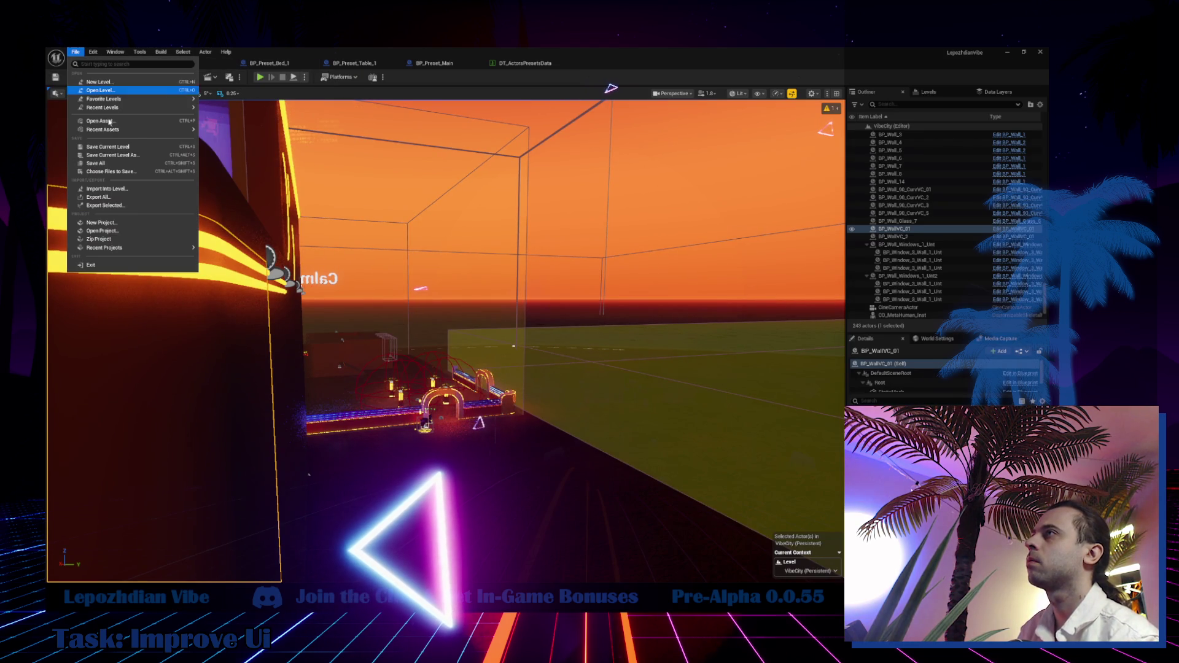
left_click(115, 164)
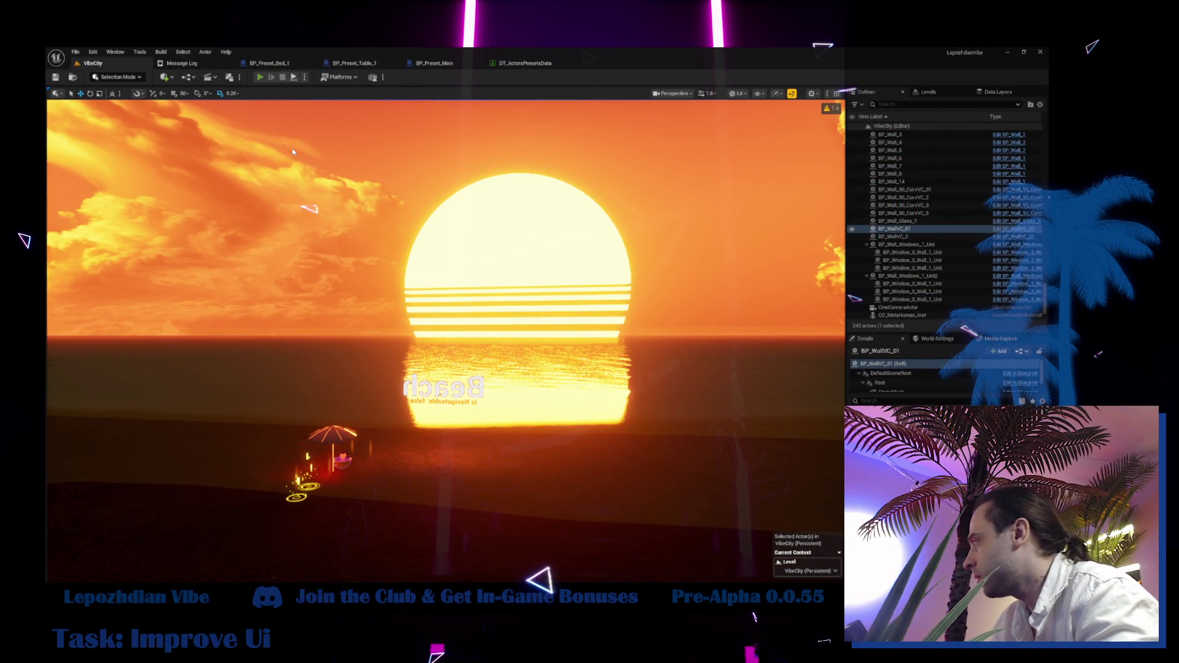
- Start a Play-in-Editor session of the VibeCity level with Alt+P
key("alt+p")
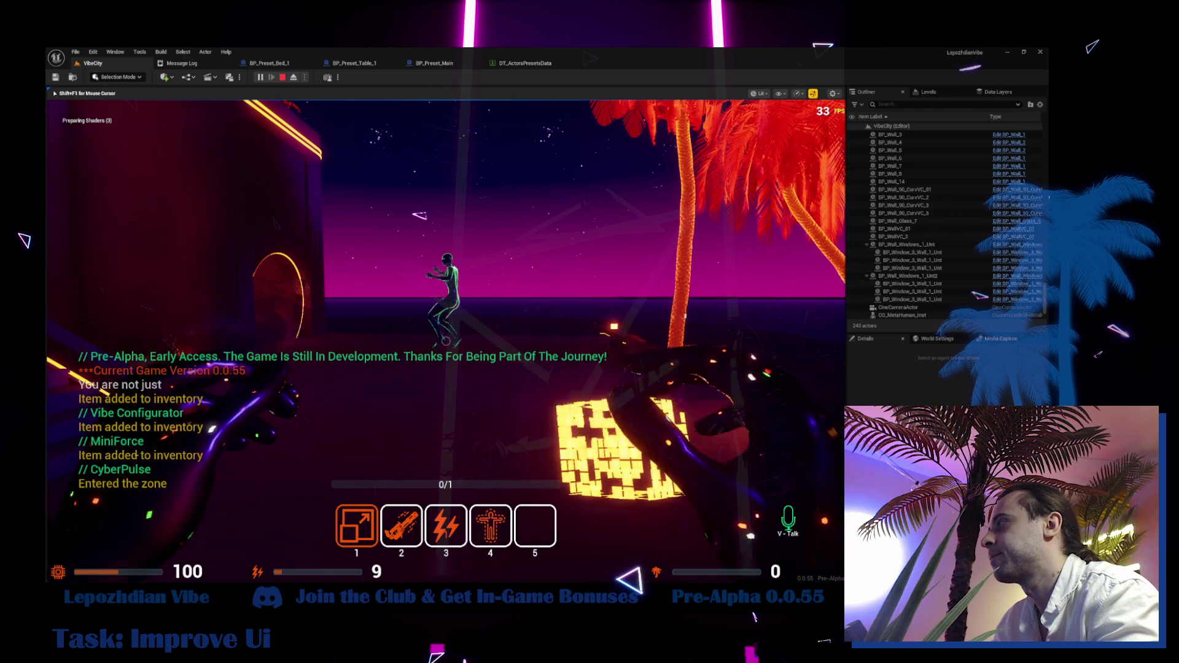
- Walk up to the Legacy Assistant and start a conversation with it
key("w")
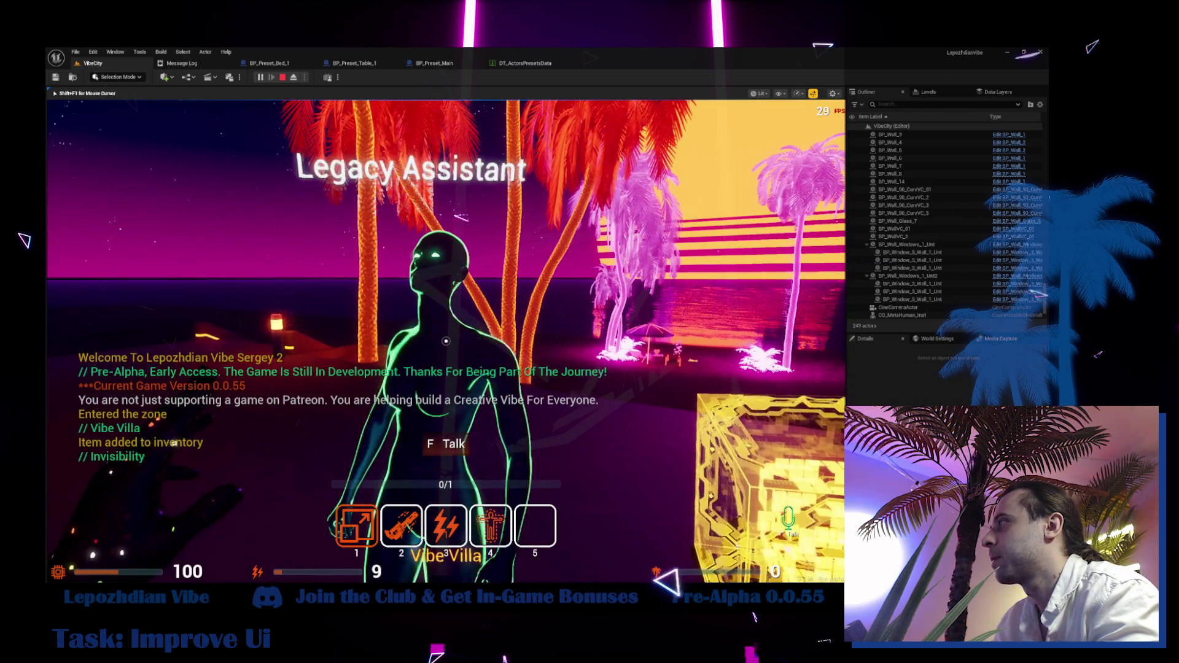
key("f")
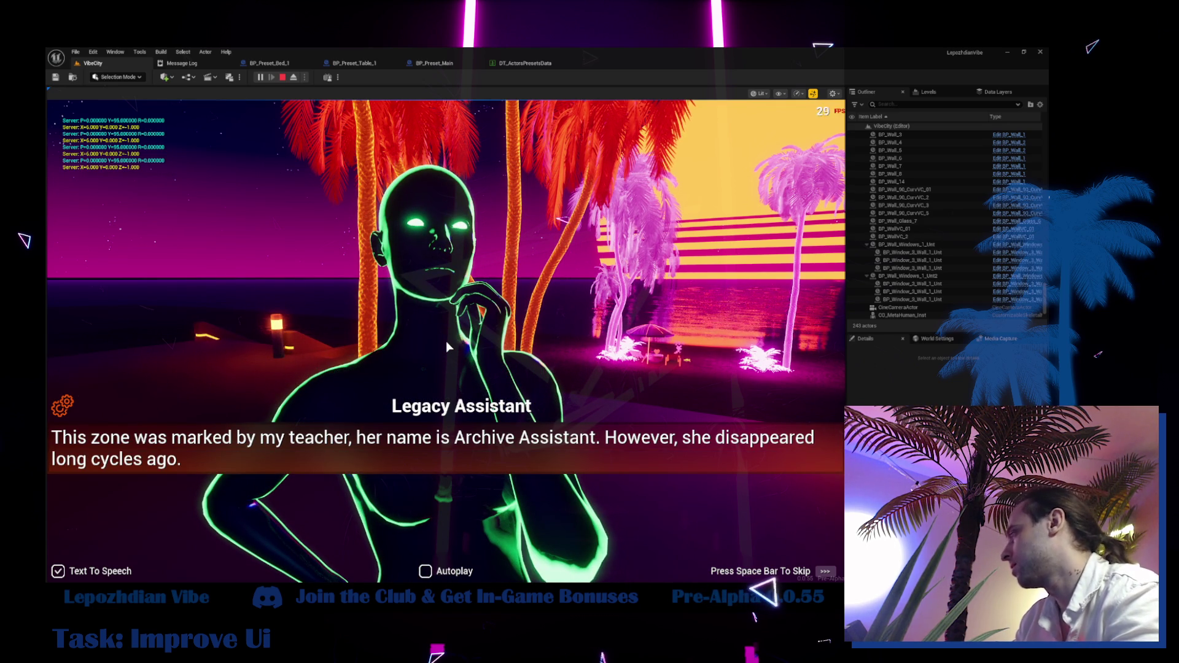
- Play through three Legacy Assistant dialogue lines, stop the session, and reopen VibeCity's content drawer
key("space")
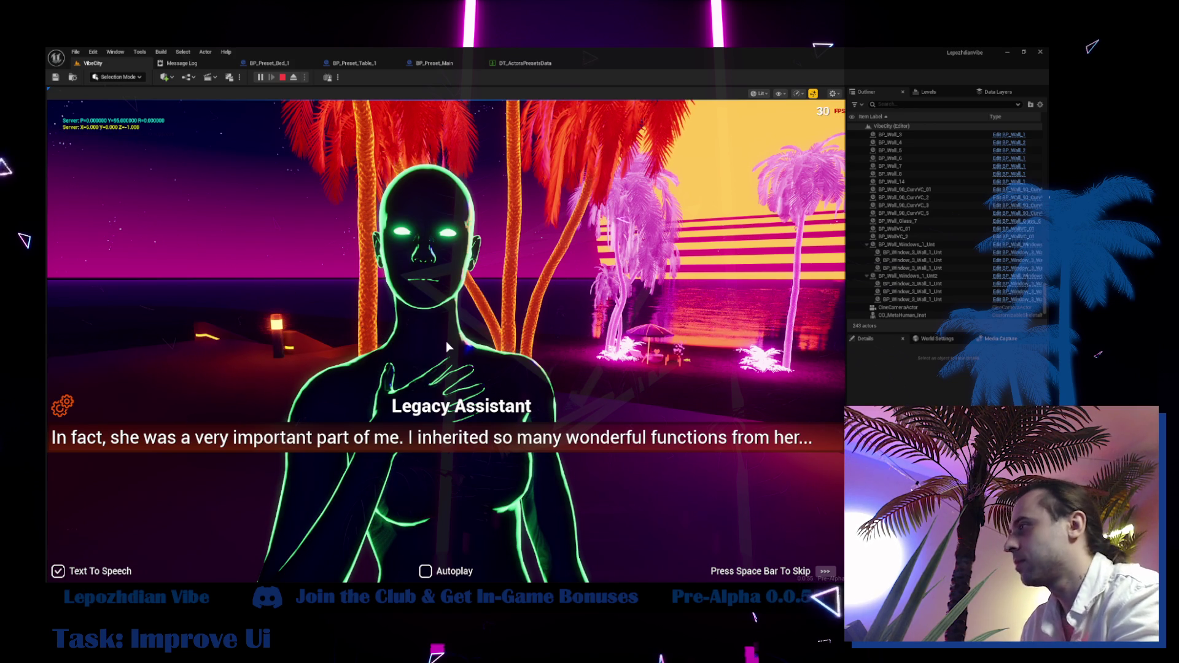
key("space")
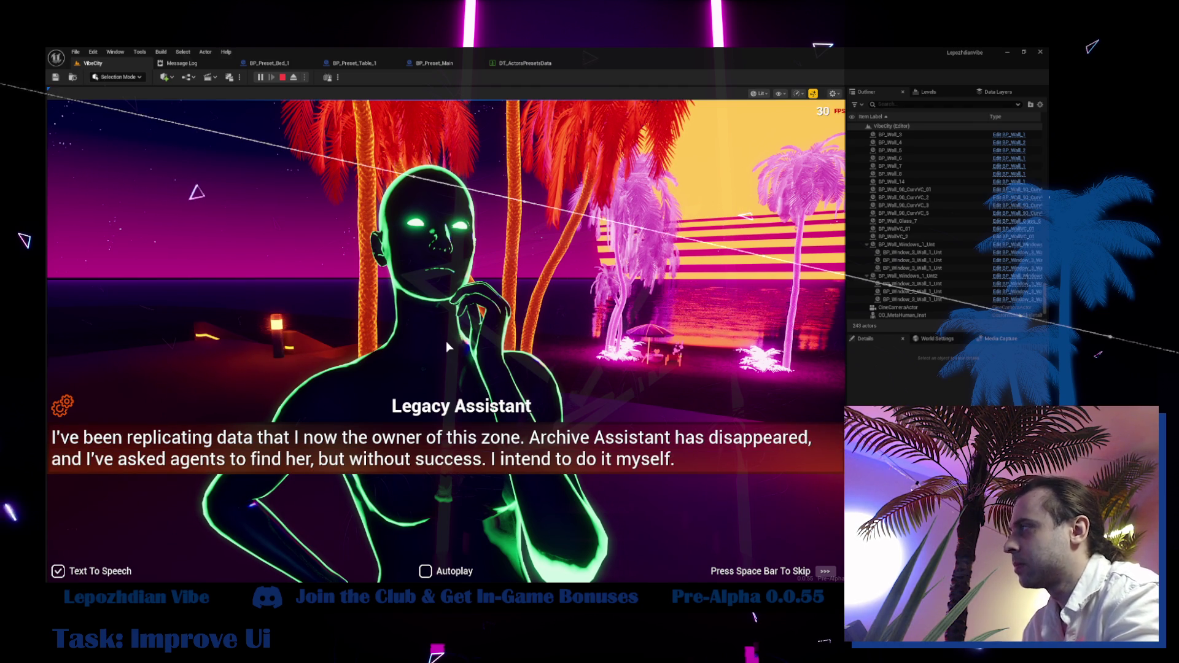
key("space")
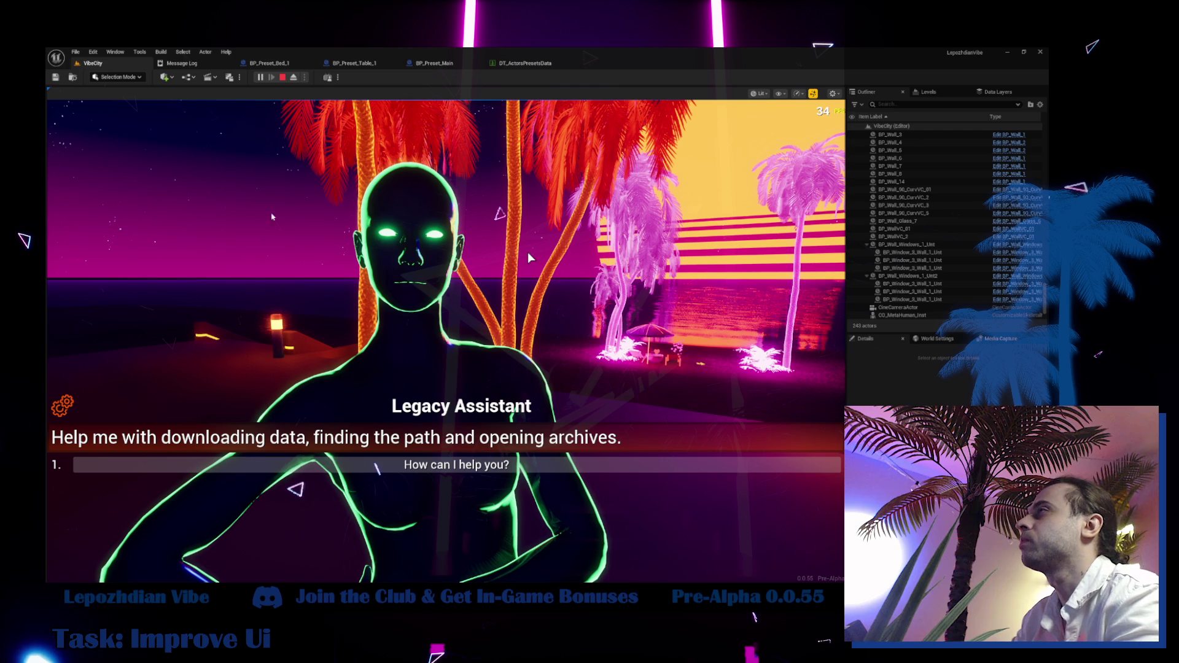
key("Escape")
left_click(98, 64)
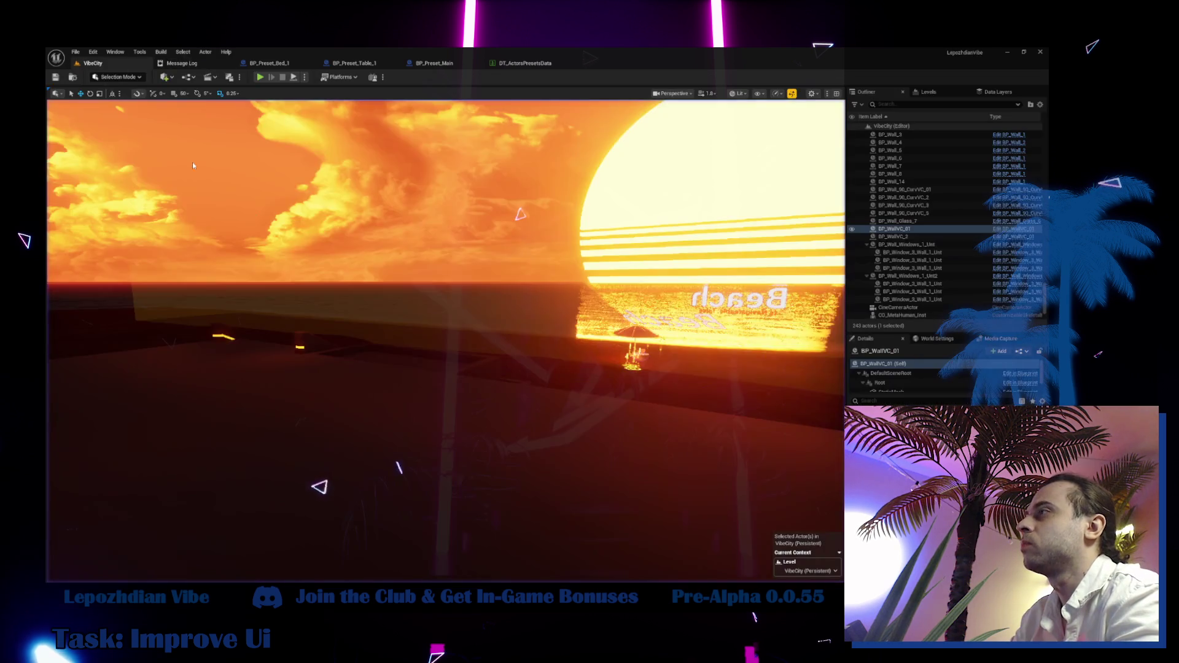
key("ctrl+space")
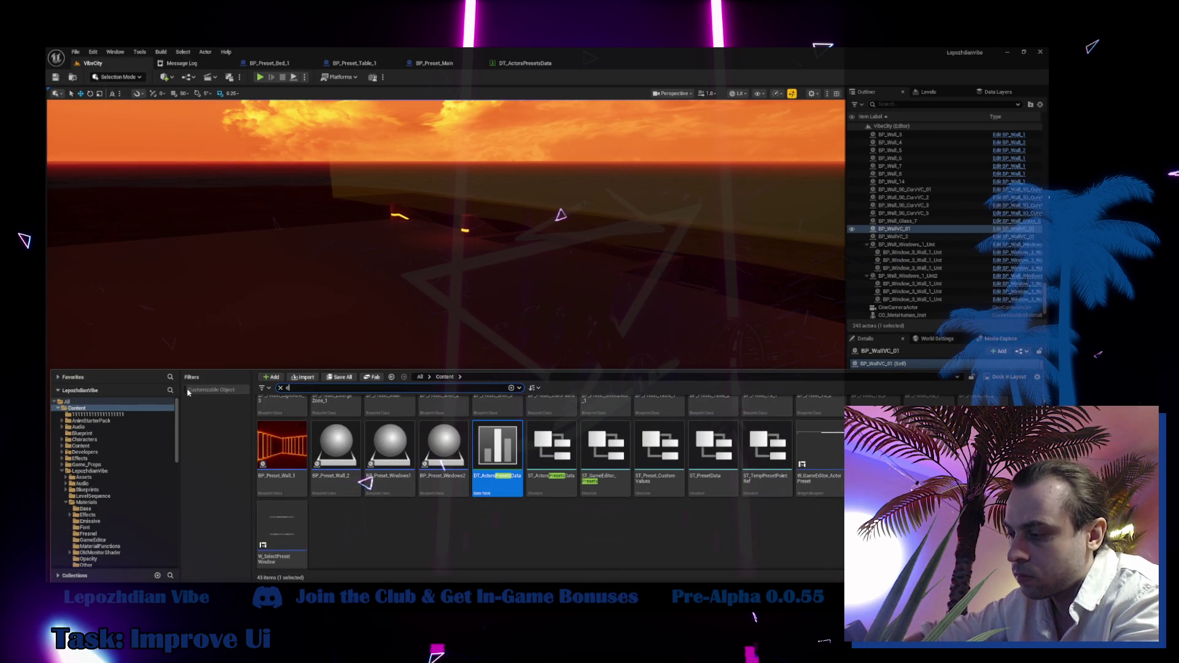
- Search for 'co_metah', open CO_MetaHuman_Inst, and orbit the character to a side view
type("co_hu")
key("BackSpace")
key("BackSpace")
type("l")
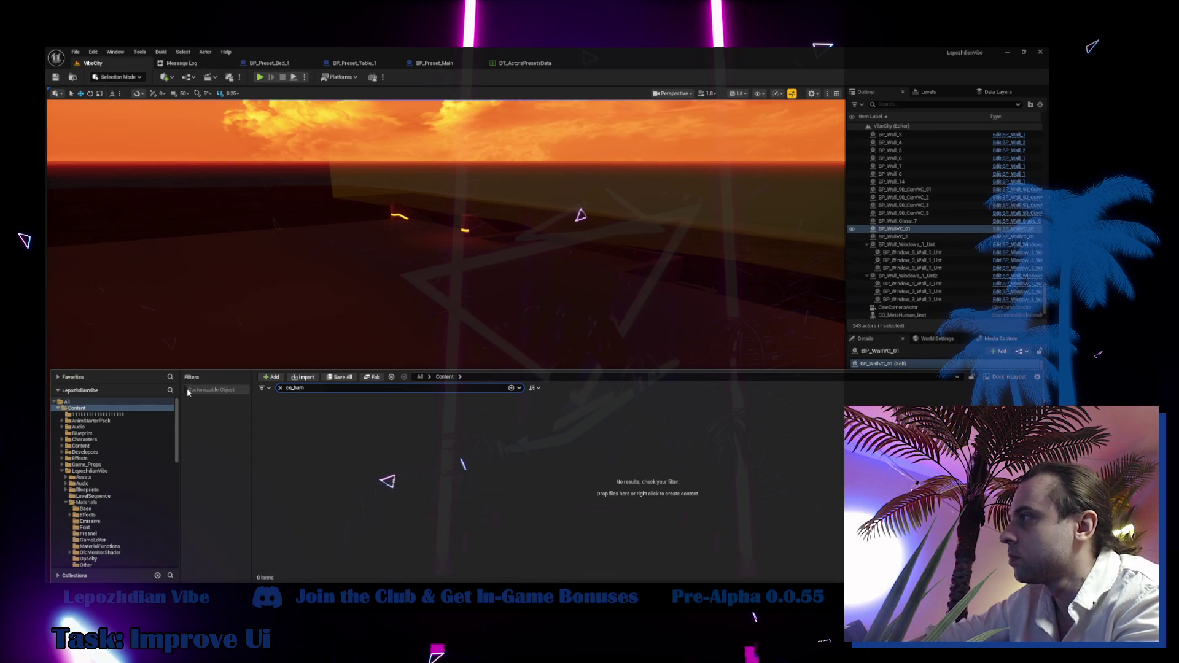
key("BackSpace")
type("metah")
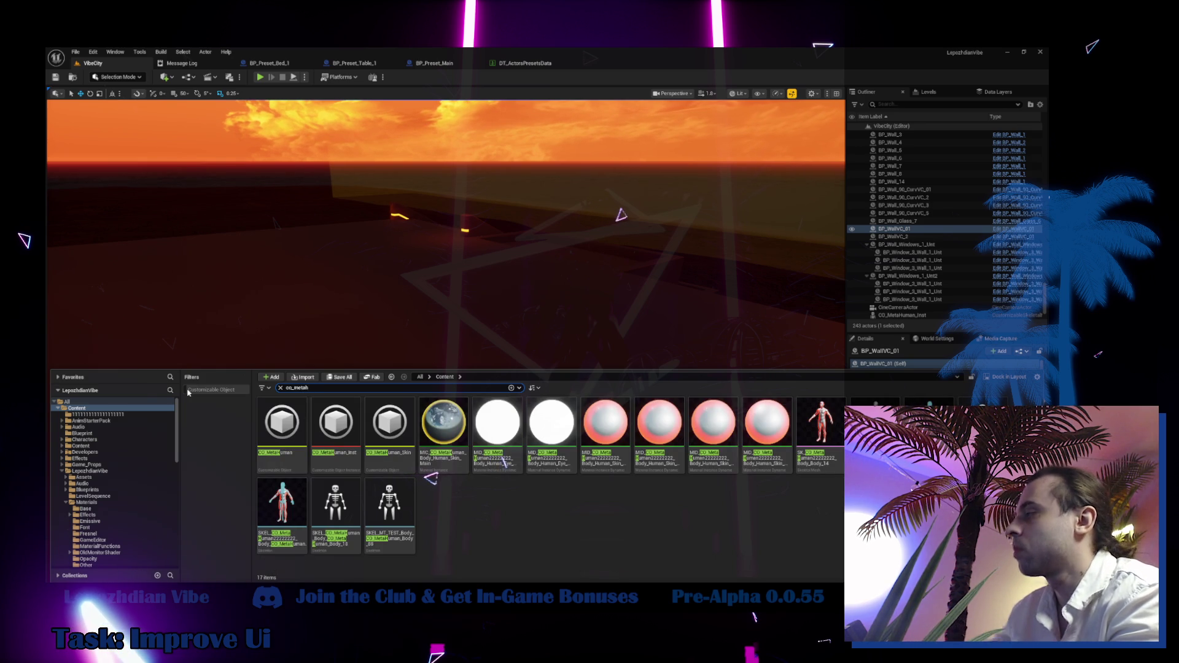
double_click(337, 441)
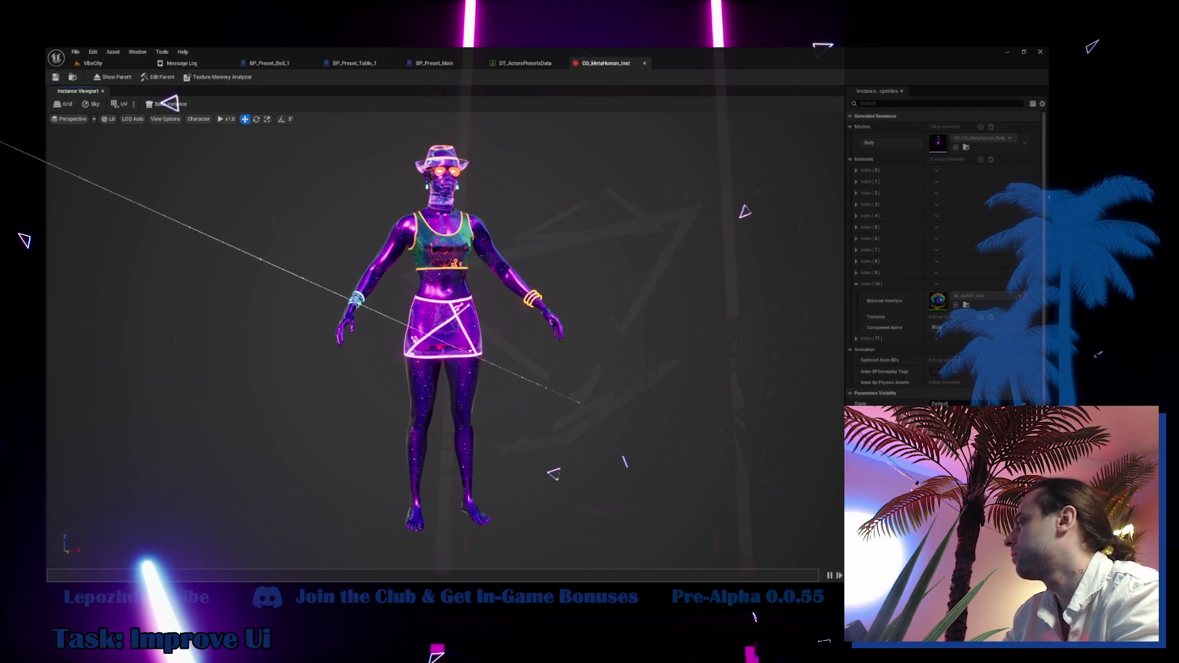
scroll(927, 399, "down", 3)
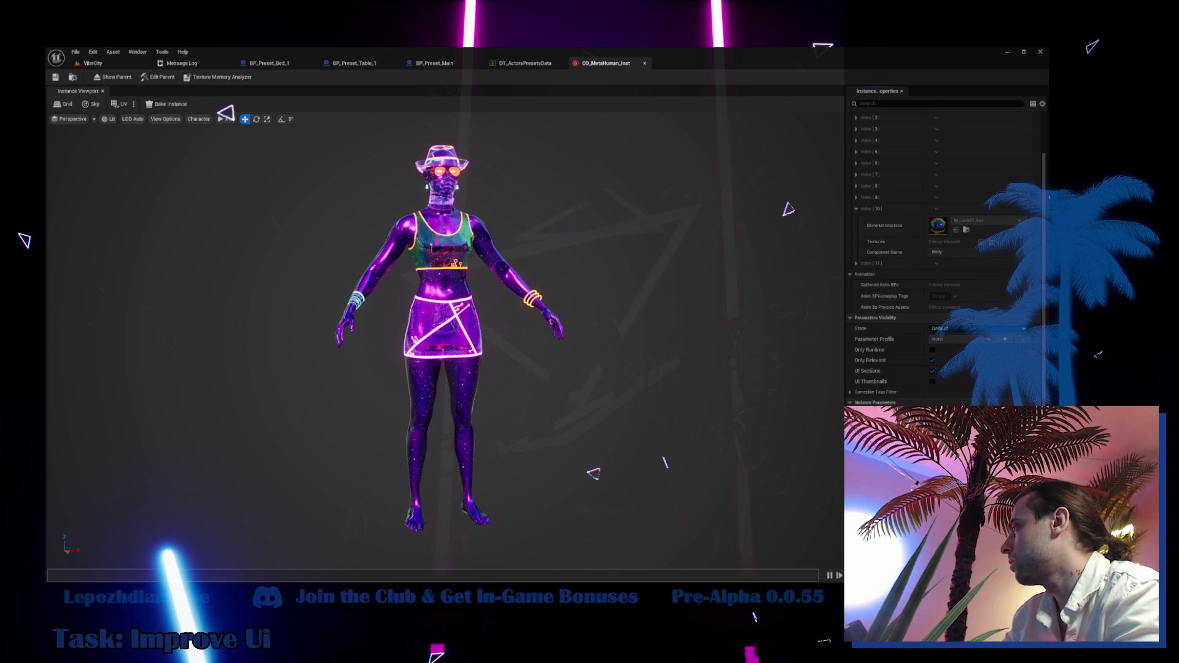
mouse_move(442, 338)
left_mouse_down()
mouse_move(534, 338)
mouse_move(473, 337)
left_mouse_up()
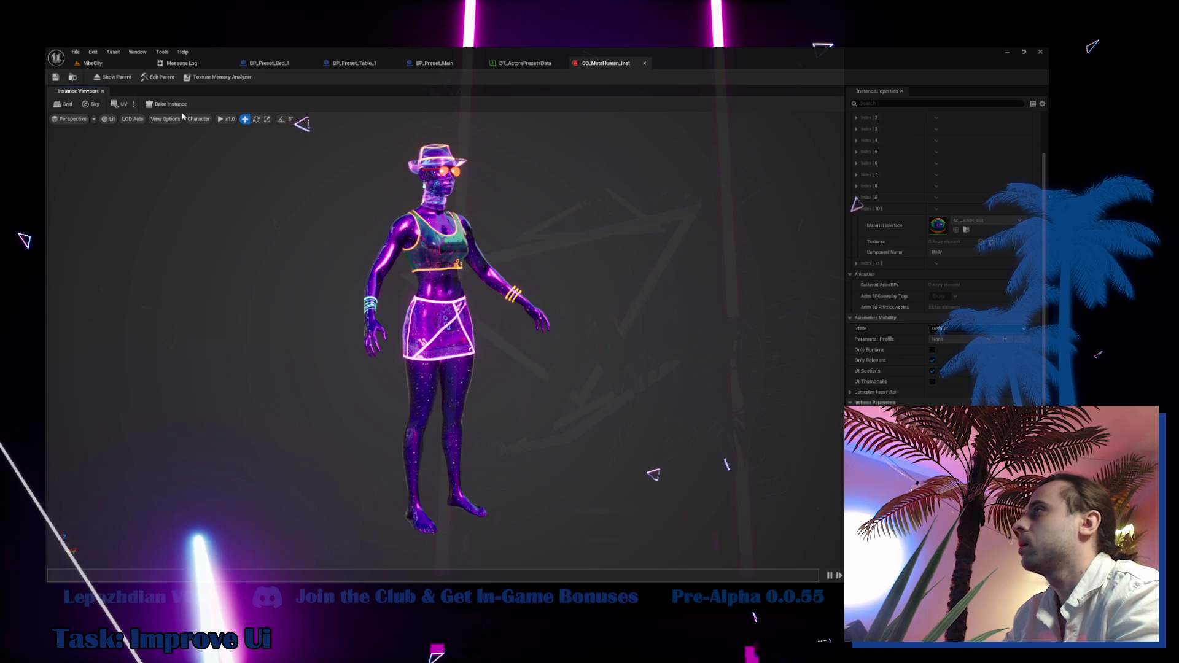
- Open the parent CO_MetaHuman customizable object from the content drawer
key("ctrl+space")
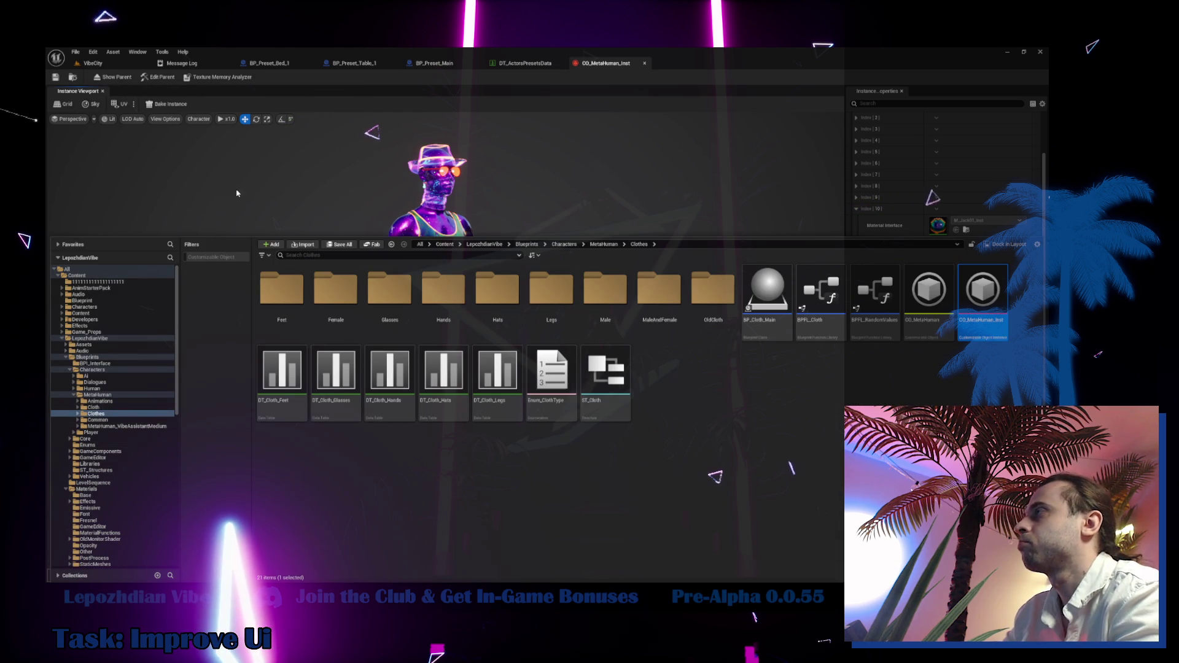
left_click(113, 76)
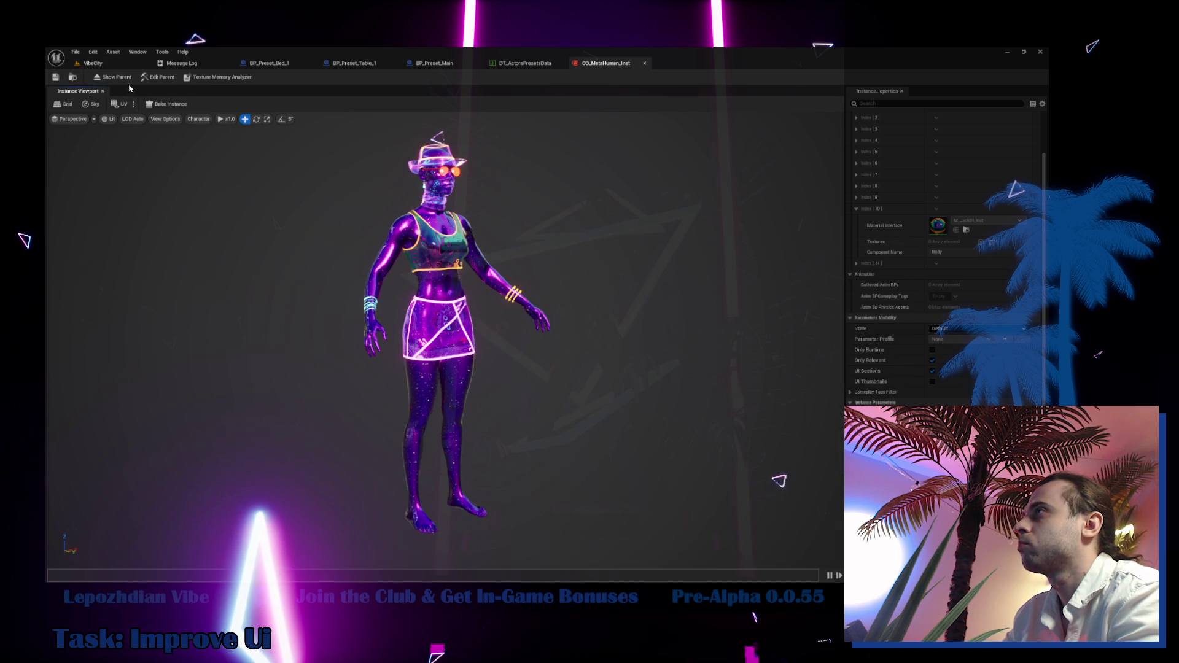
key("ctrl+space")
double_click(917, 307)
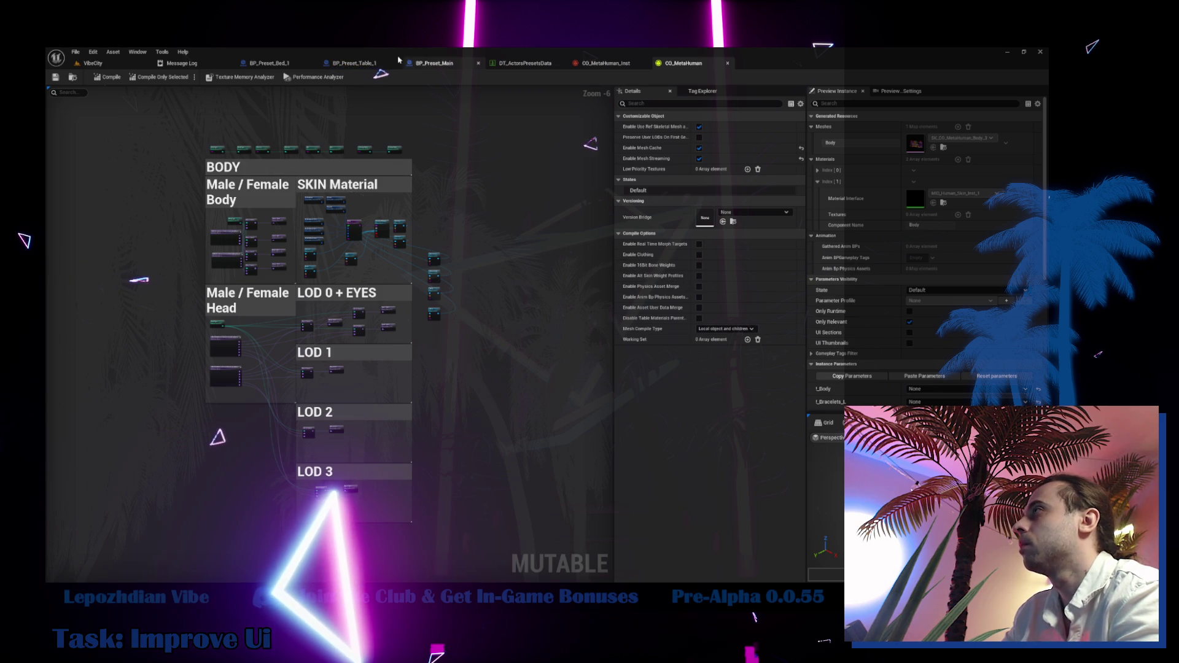
- Set a CO_MetaHuman_Inst instance parameter colour to pure green for the glowing skirt trim
left_click(580, 64)
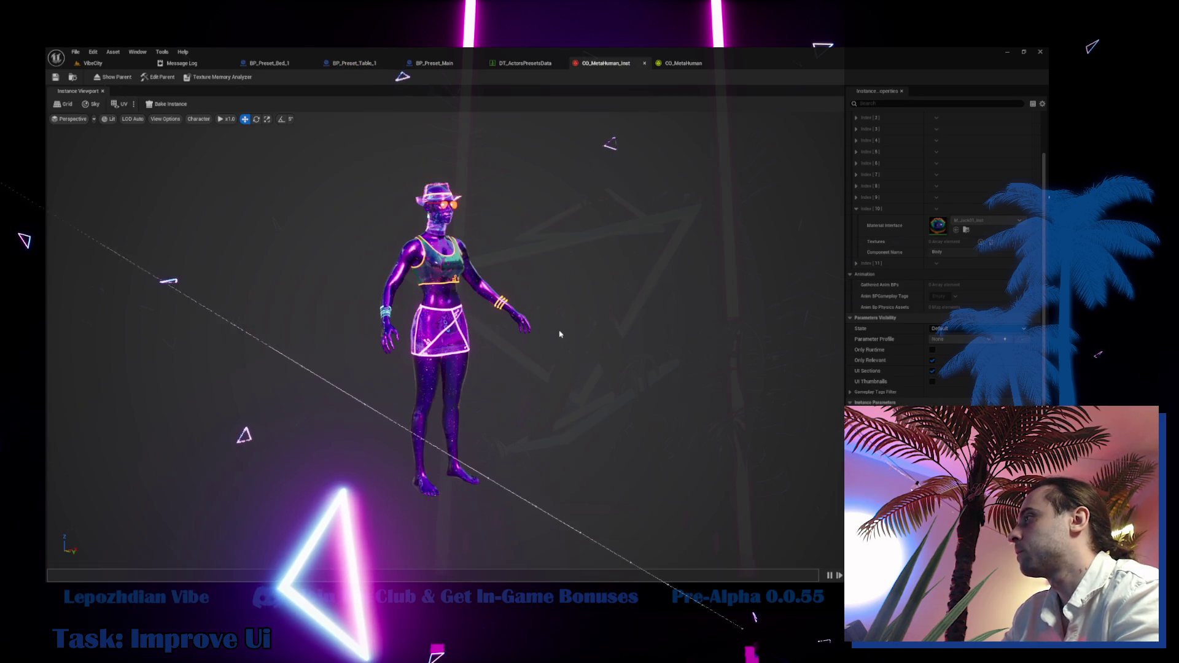
scroll(939, 258, "down", 6)
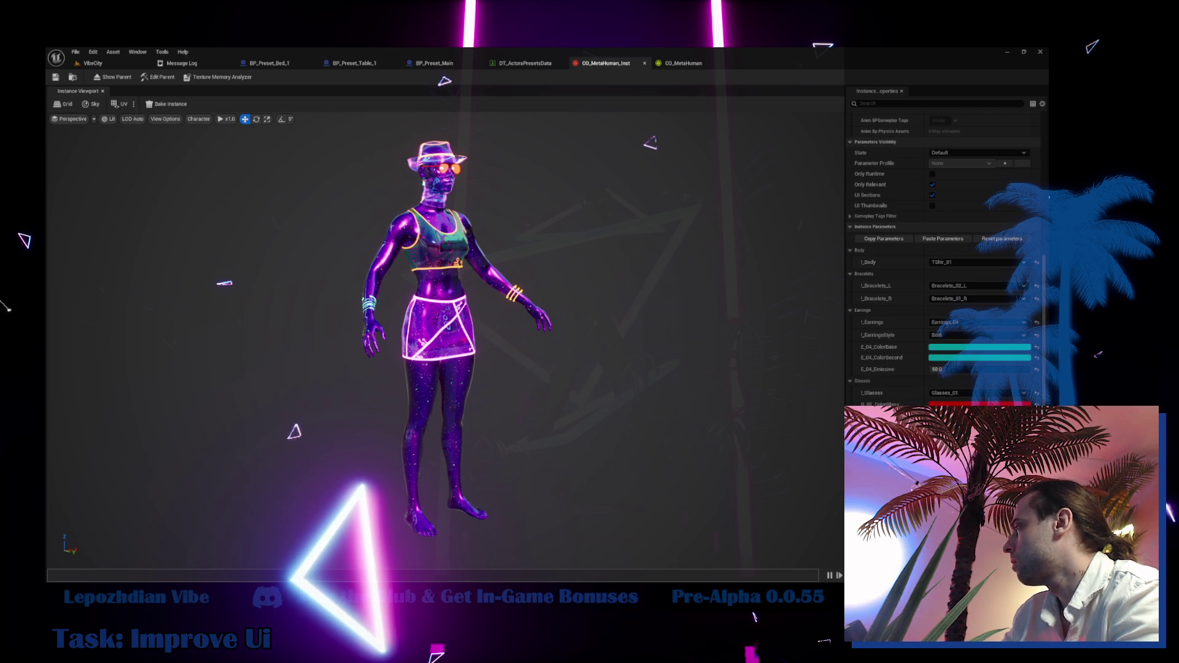
left_click(979, 403)
mouse_move(825, 495)
left_mouse_down()
mouse_move(838, 495)
mouse_move(653, 501)
left_mouse_up()
left_click_drag(817, 478, 568, 475)
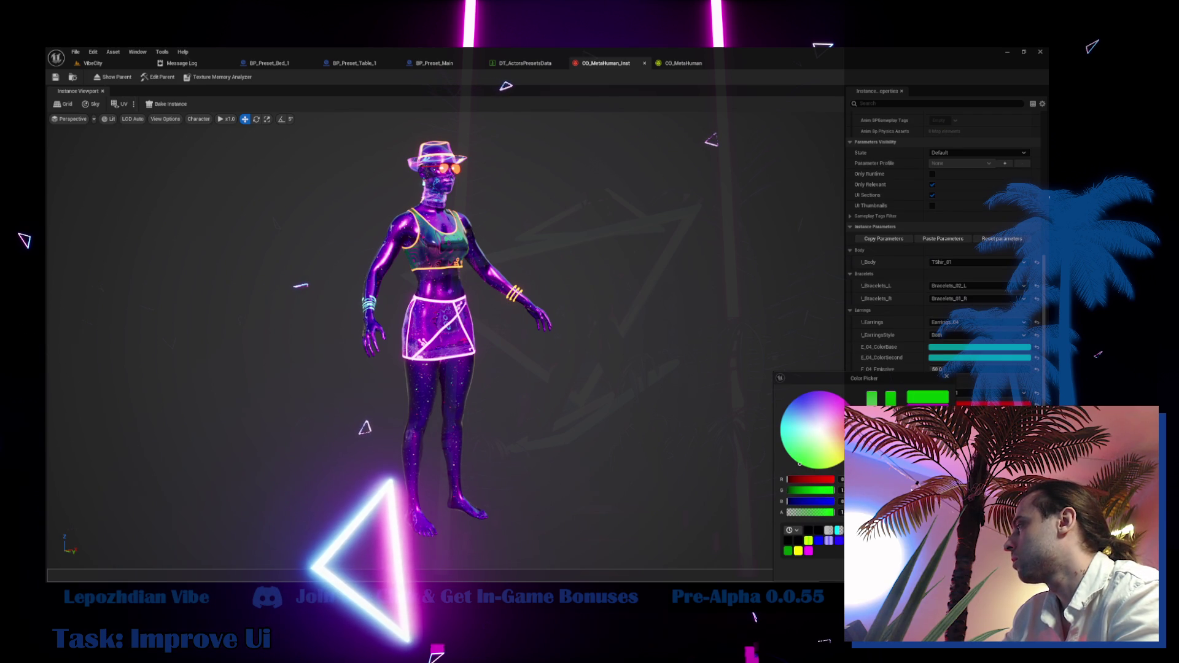
left_click(722, 493)
scroll(940, 276, "down", 3)
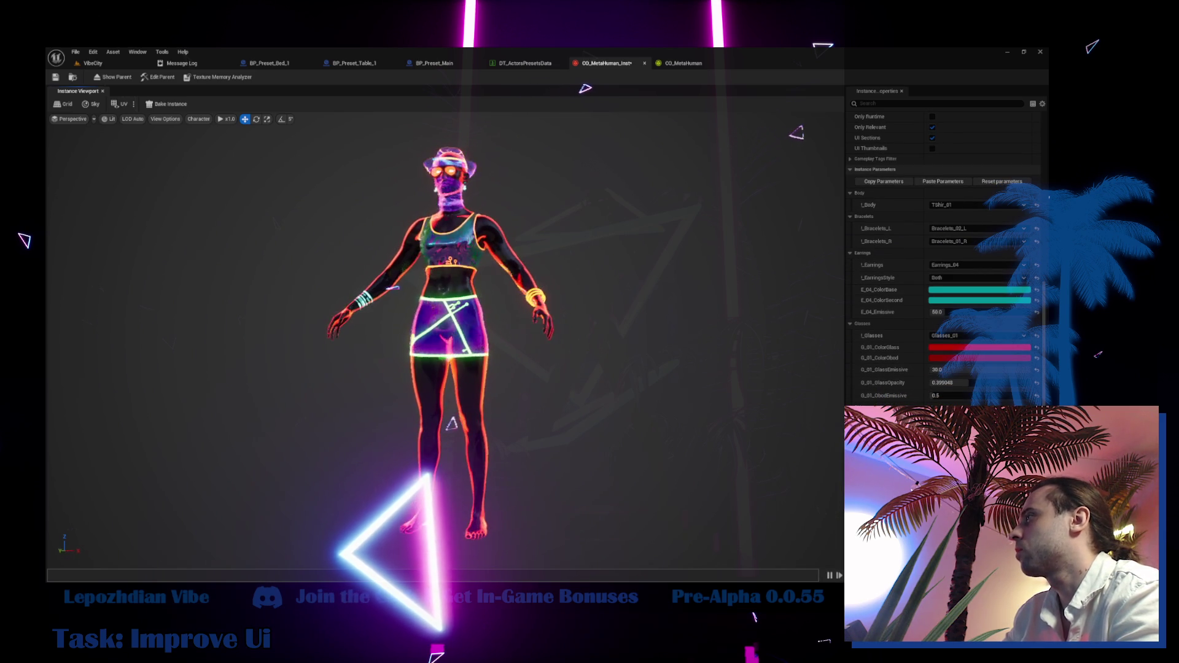
scroll(680, 336, "up", 5)
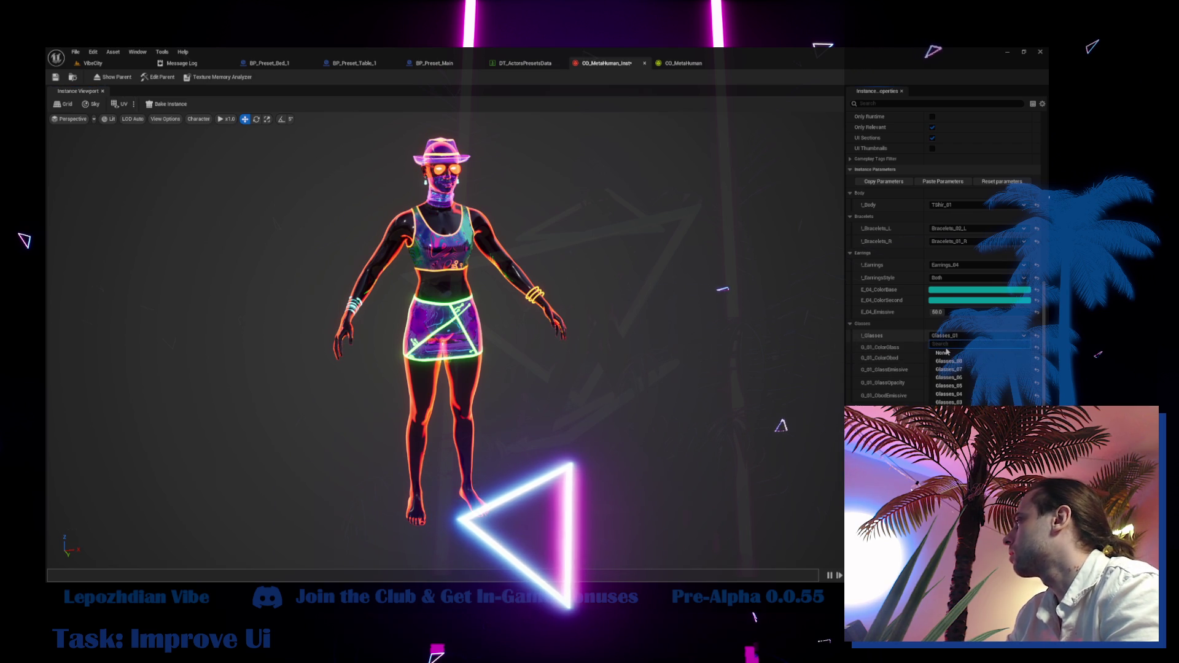
- Orbit the preview around the glasses-free character, then return to the VibeCity level
scroll(947, 358, "down", 2)
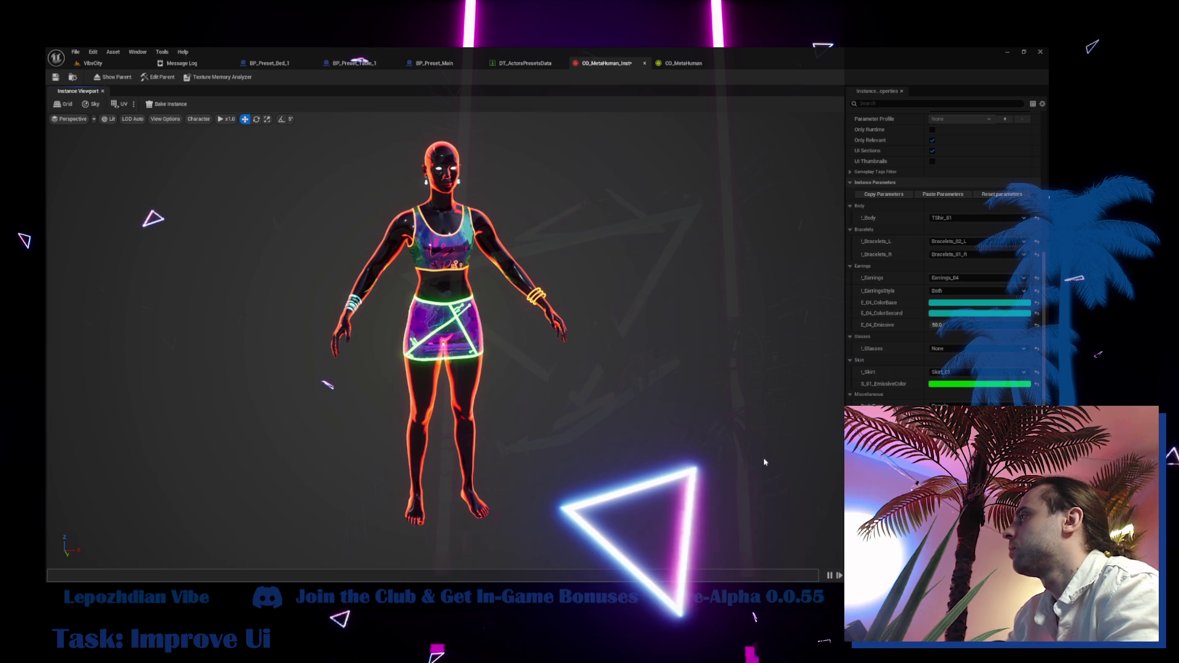
left_click_drag(722, 421, 405, 421)
mouse_move(538, 349)
left_mouse_down()
mouse_move(513, 349)
mouse_move(556, 349)
left_mouse_up()
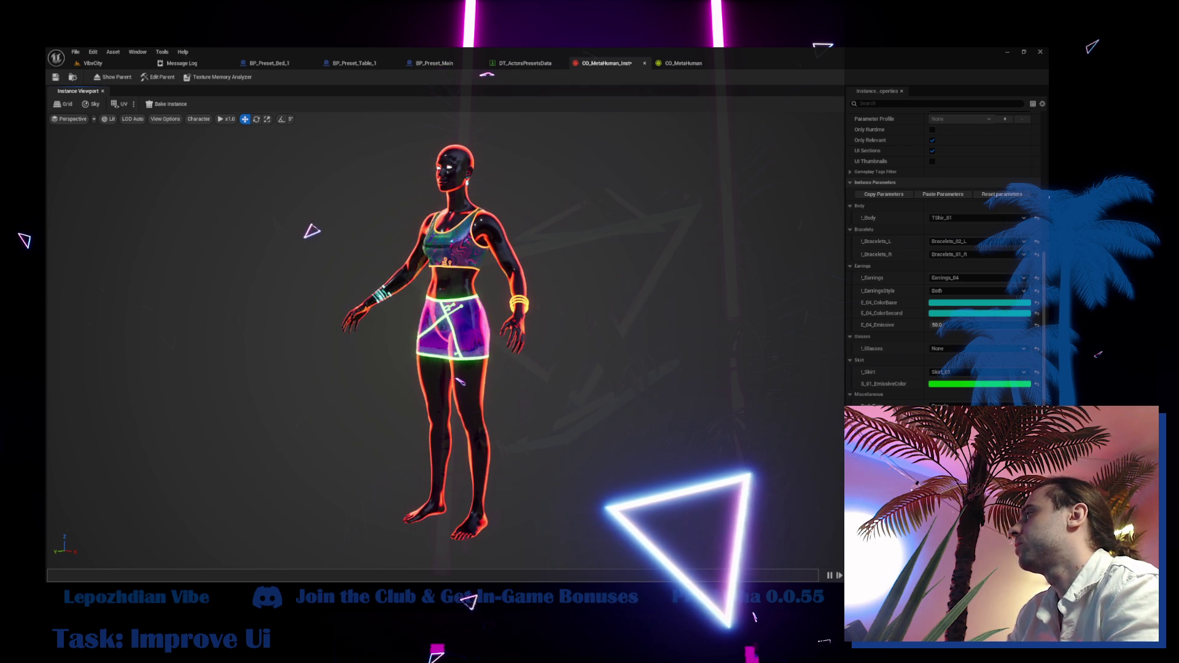
left_click_drag(465, 382, 490, 380)
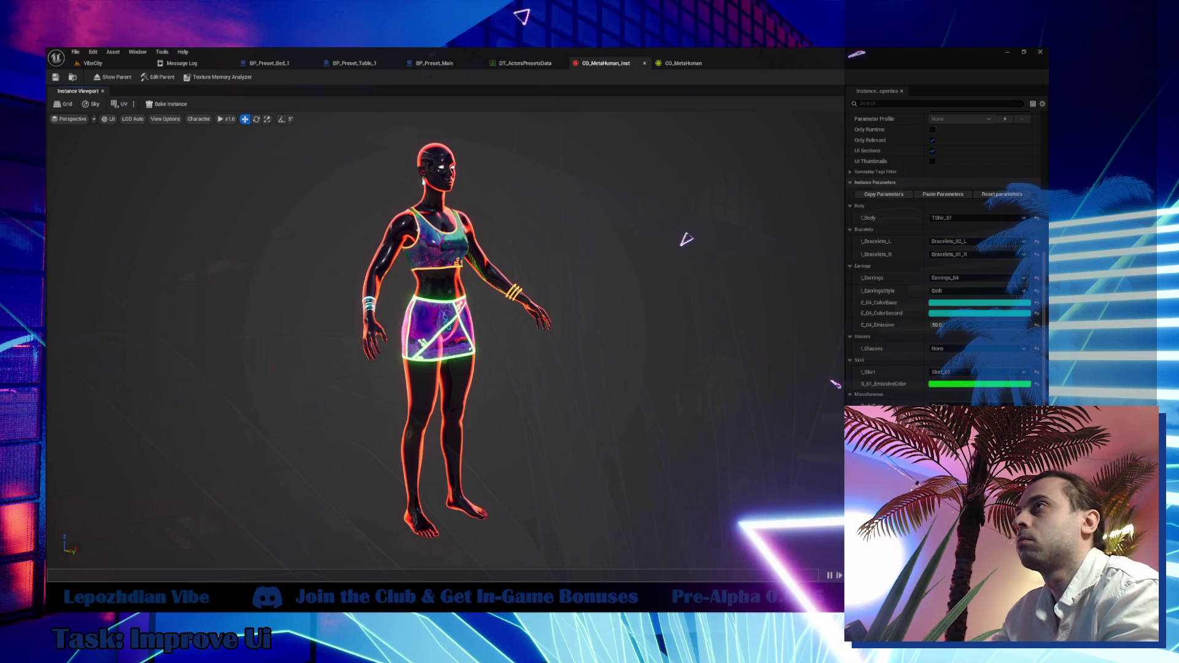
left_click_drag(316, 235, 359, 235)
left_click(91, 61)
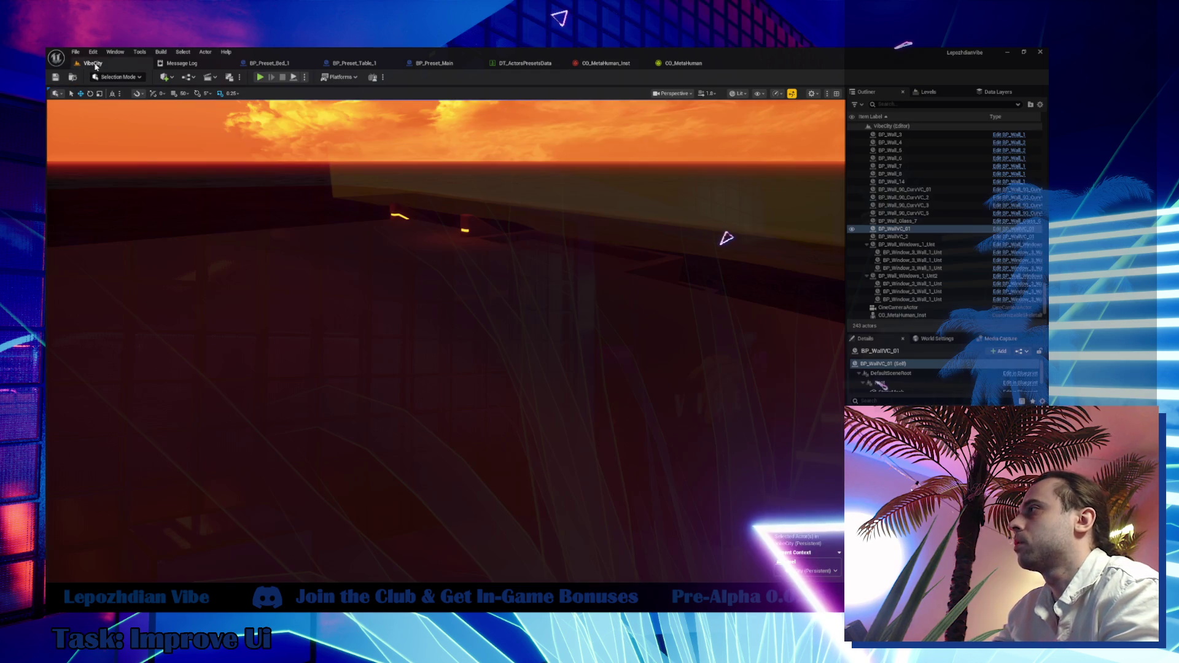
- Search the Content folder for 'legacy' and open M_Human_SkinLegacyAssistant_Inst
key("ctrl+space")
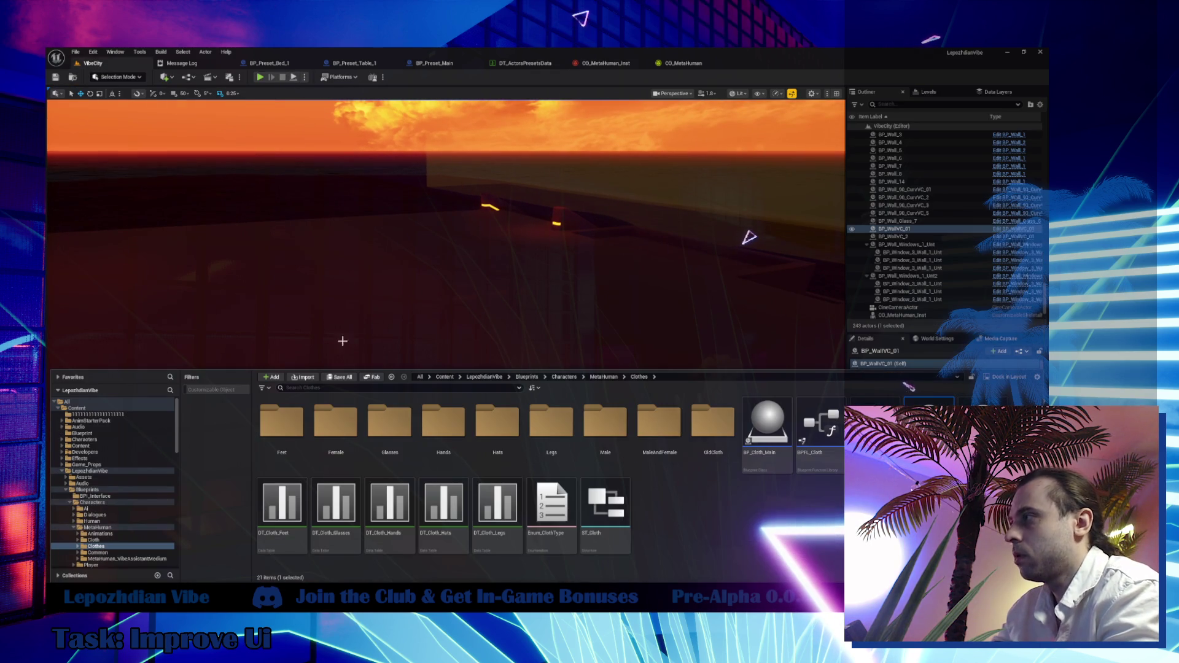
left_click(77, 408)
left_click(333, 387)
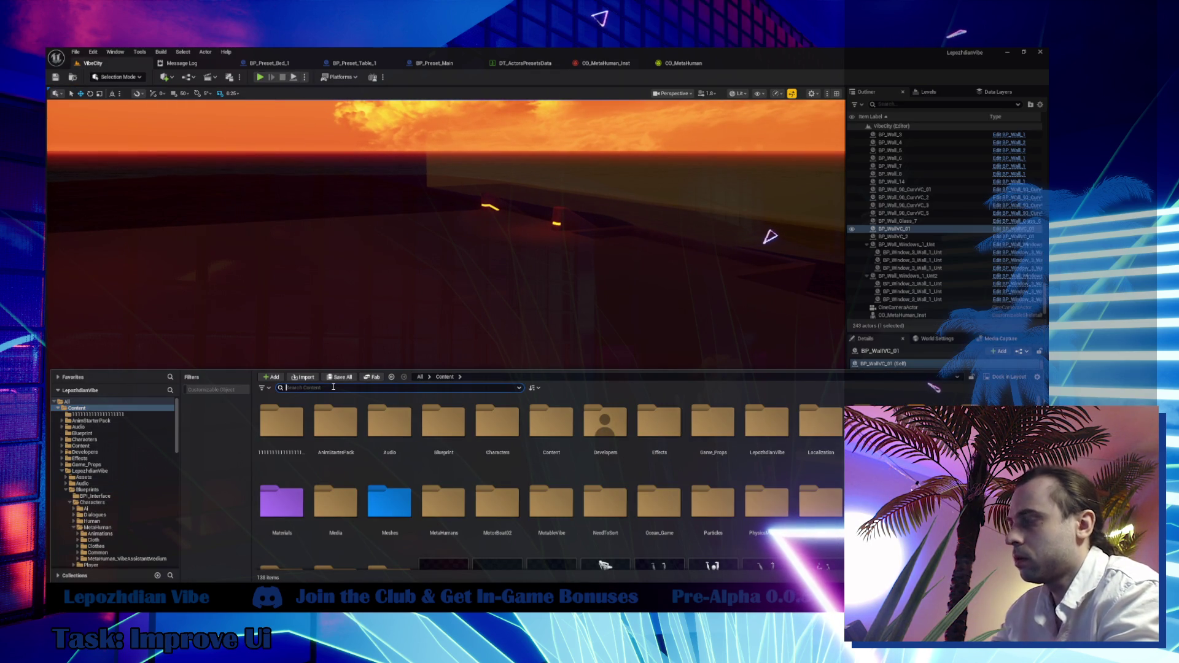
type("aw")
type("пфсн")
key("ctrl+a")
type("legacy")
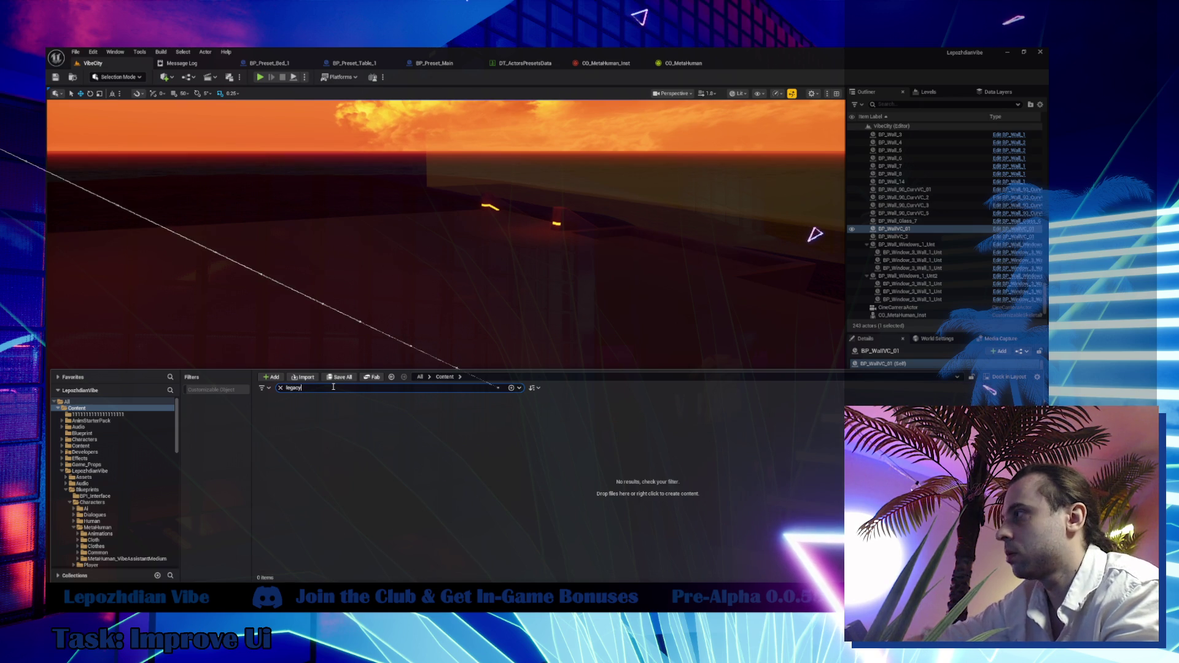
double_click(929, 430)
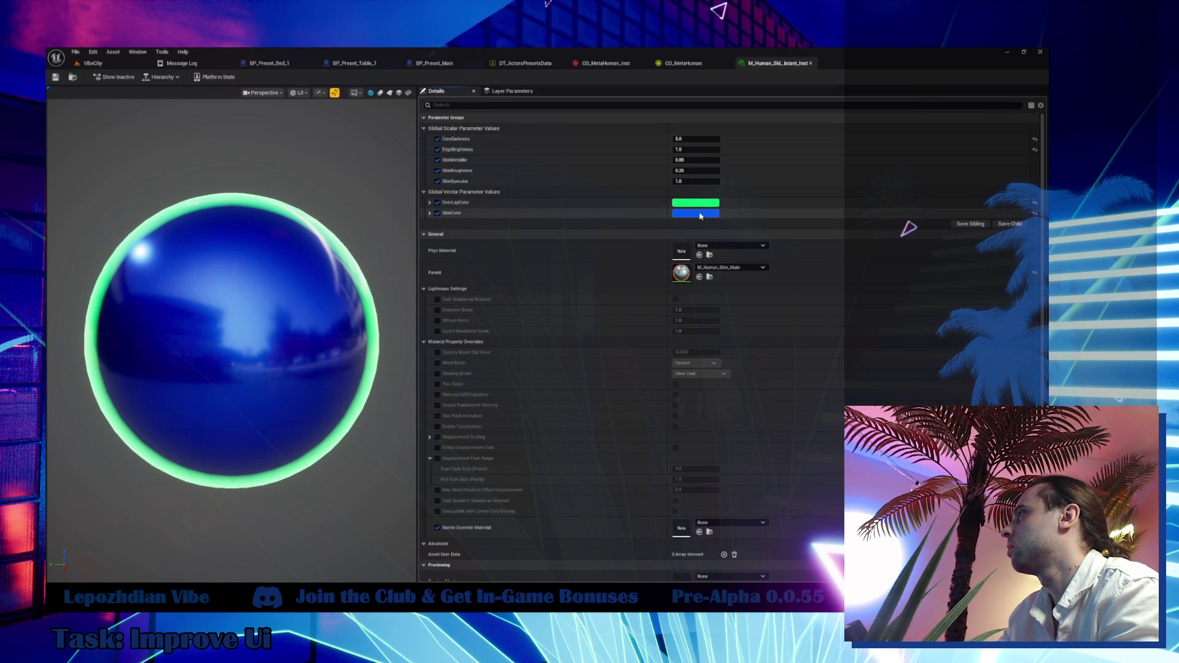
- Compare the skin material with the character, then set the skin colour to blue
right_click(701, 216)
left_click(725, 255)
left_click(606, 63)
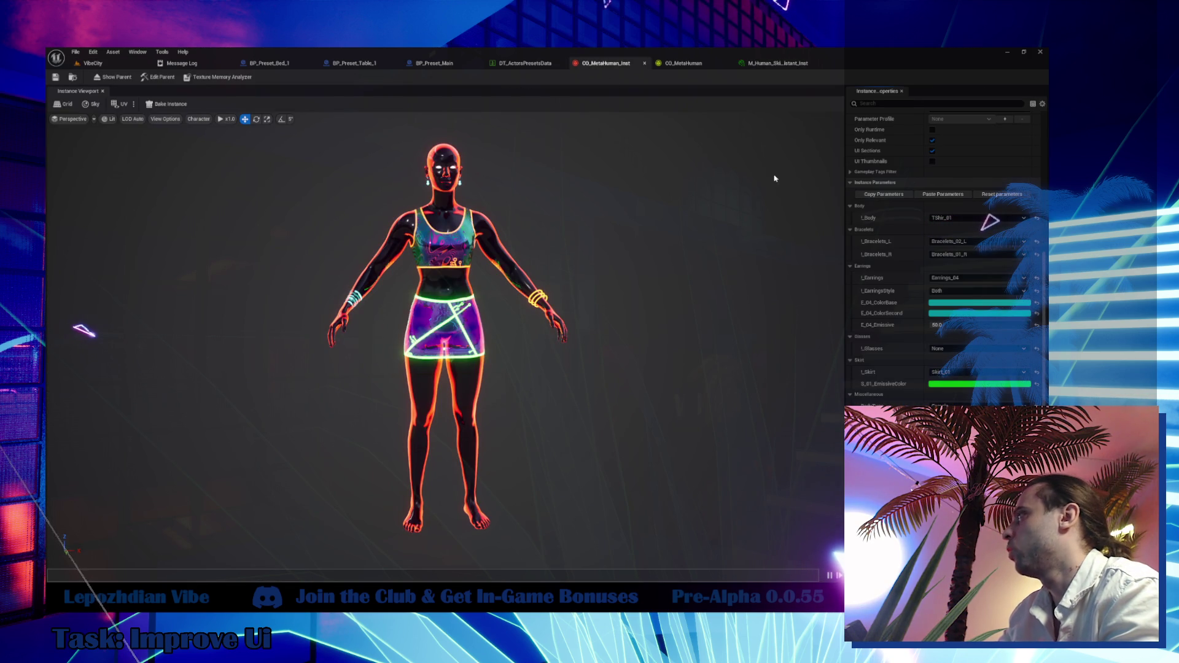
left_click(781, 63)
left_click(695, 213)
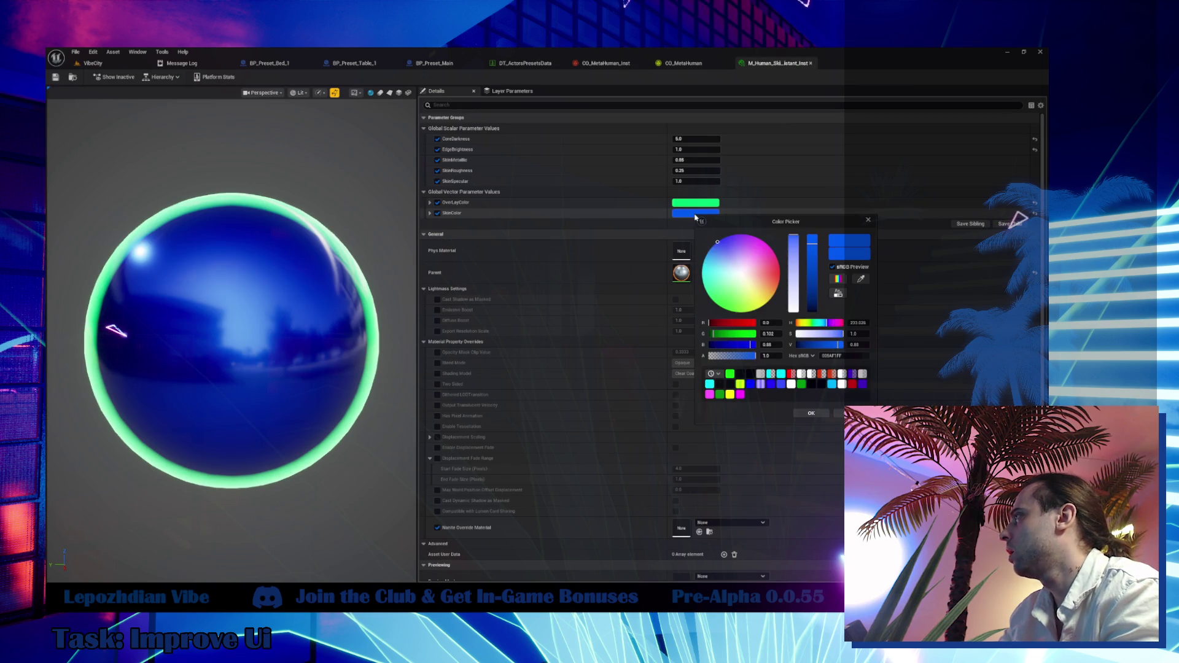
left_click(841, 408)
left_click(595, 63)
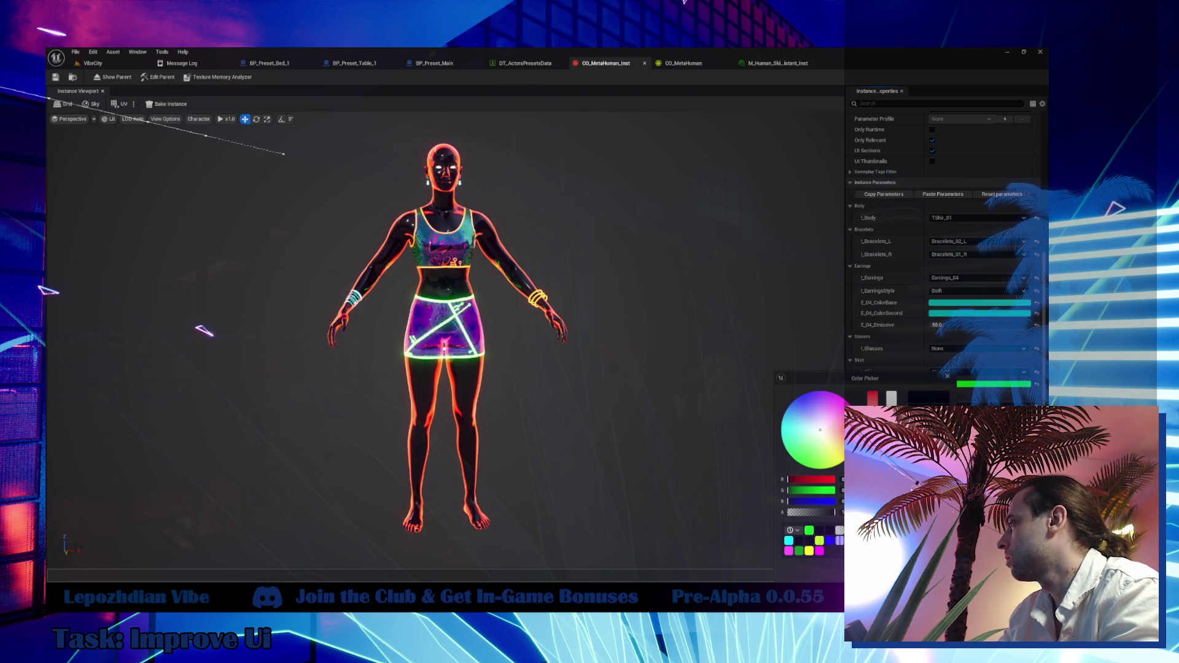
left_click(796, 398)
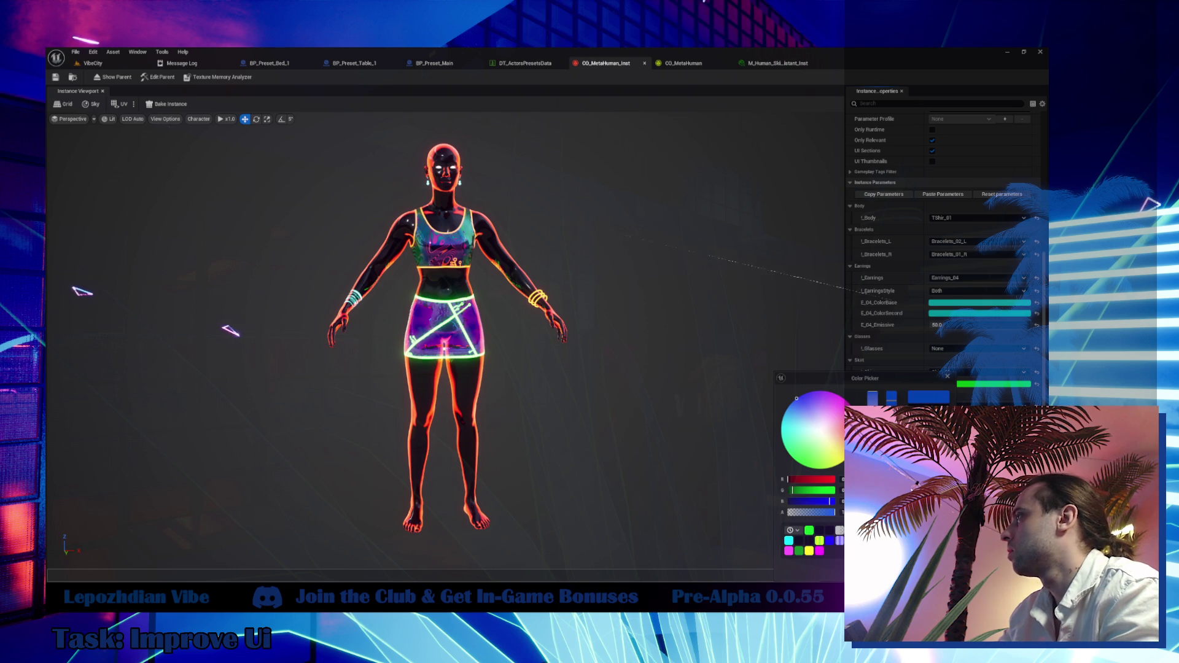
left_click(768, 64)
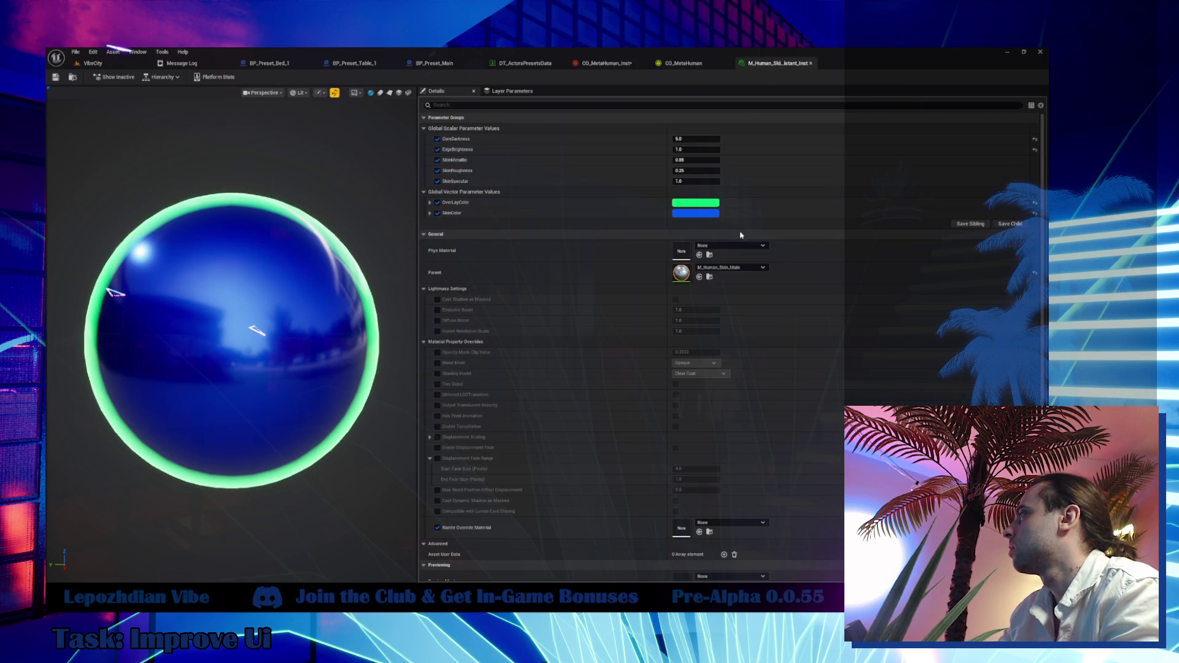
- Review SkinColor and the green OverLayColor, then check the skirt emissive colour unchanged
left_click(703, 214)
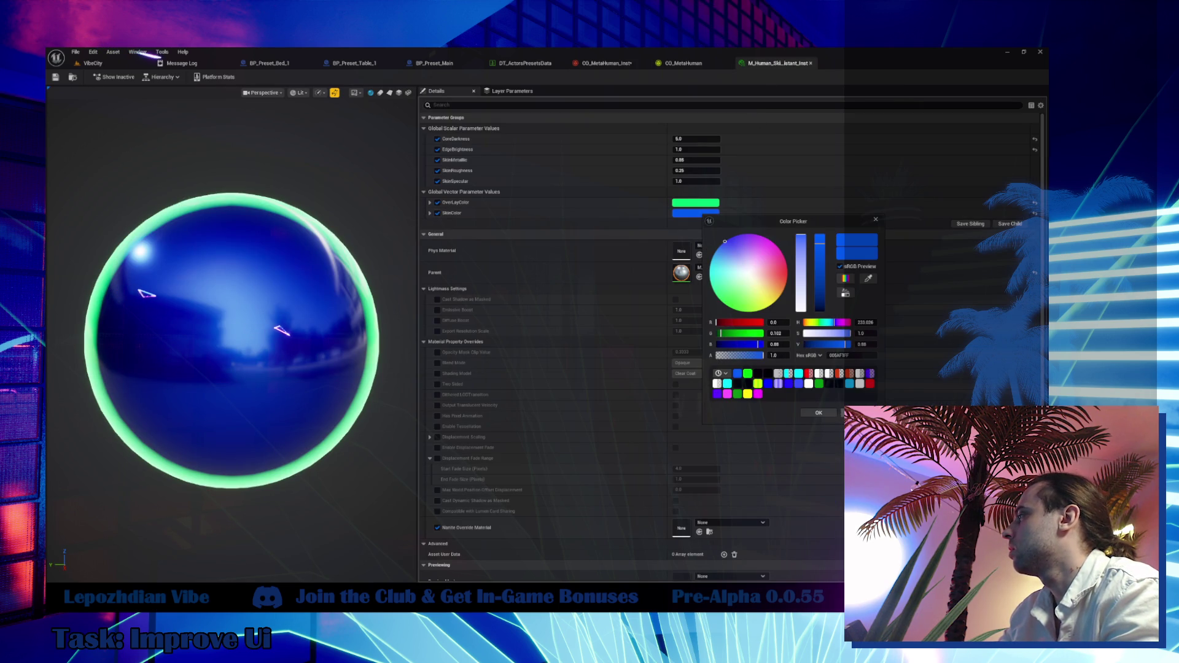
left_click(818, 413)
left_click(695, 203)
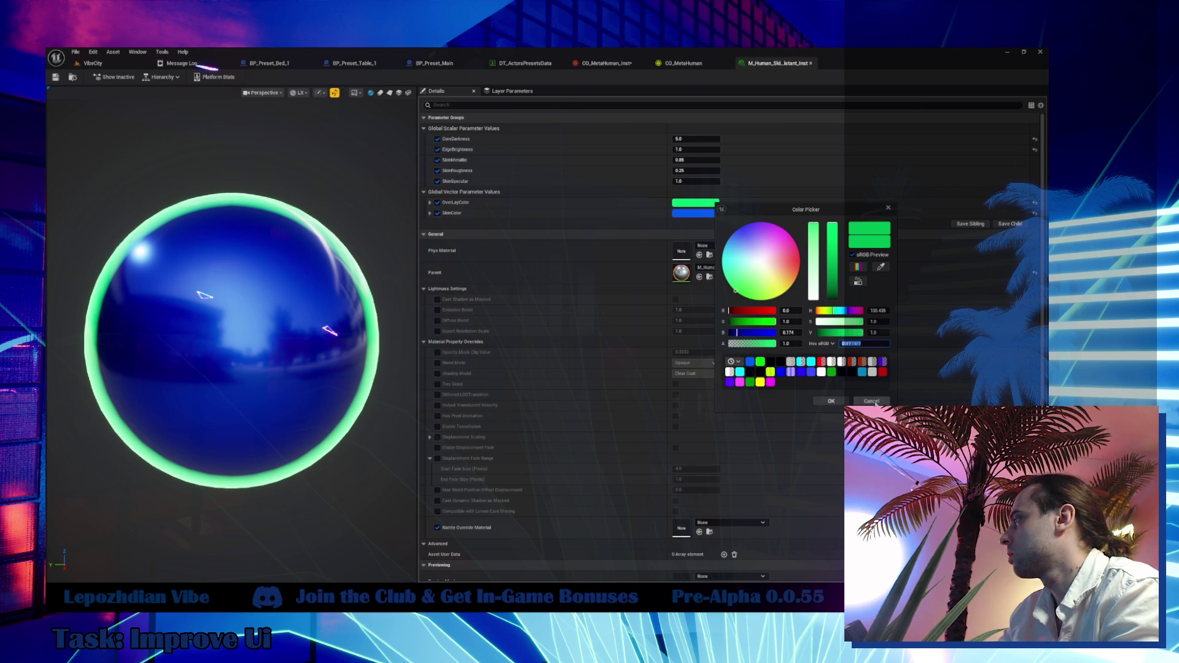
left_click(871, 401)
left_click(619, 64)
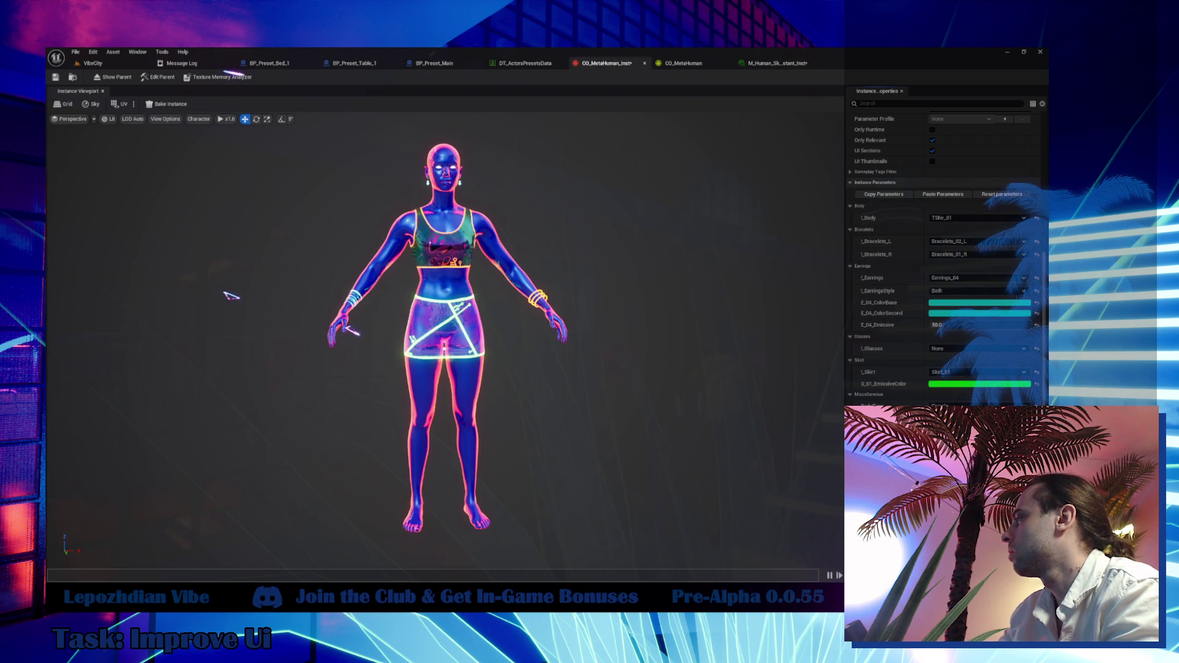
left_click(979, 383)
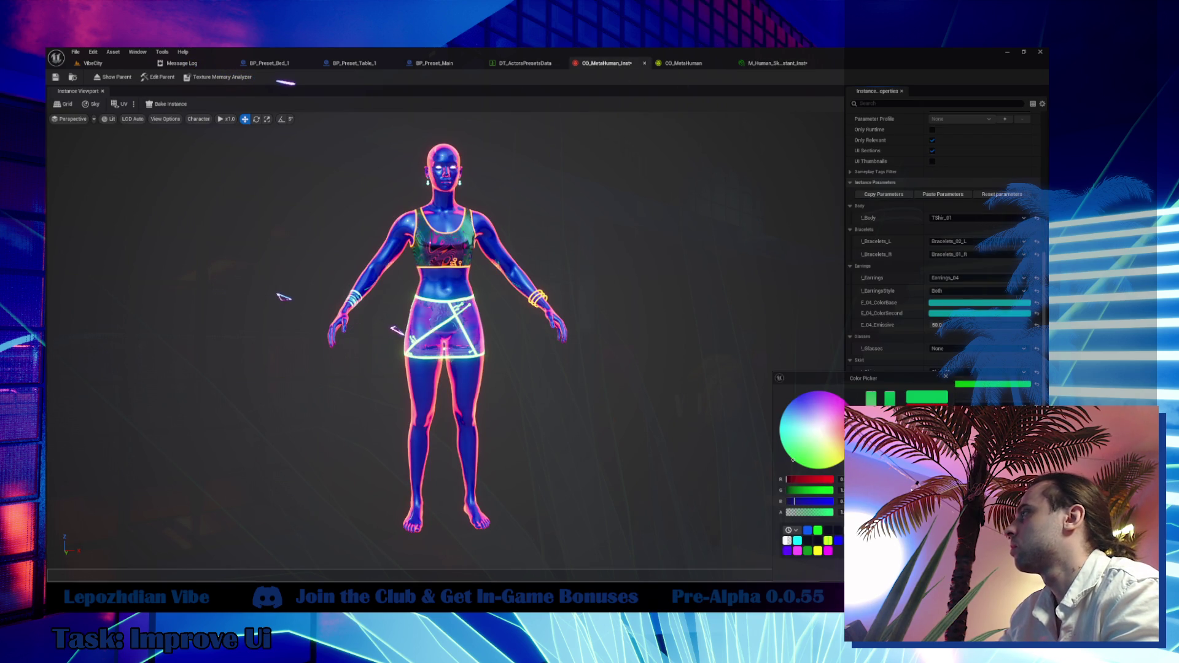
key("Return")
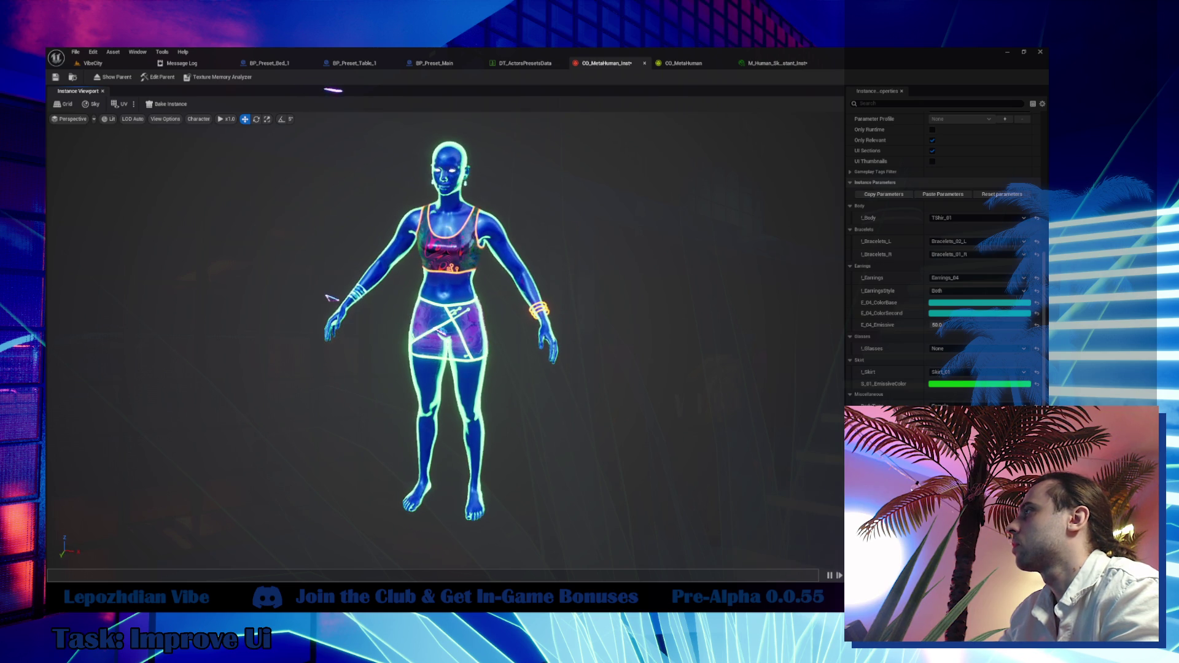
scroll(613, 421, "up", 2)
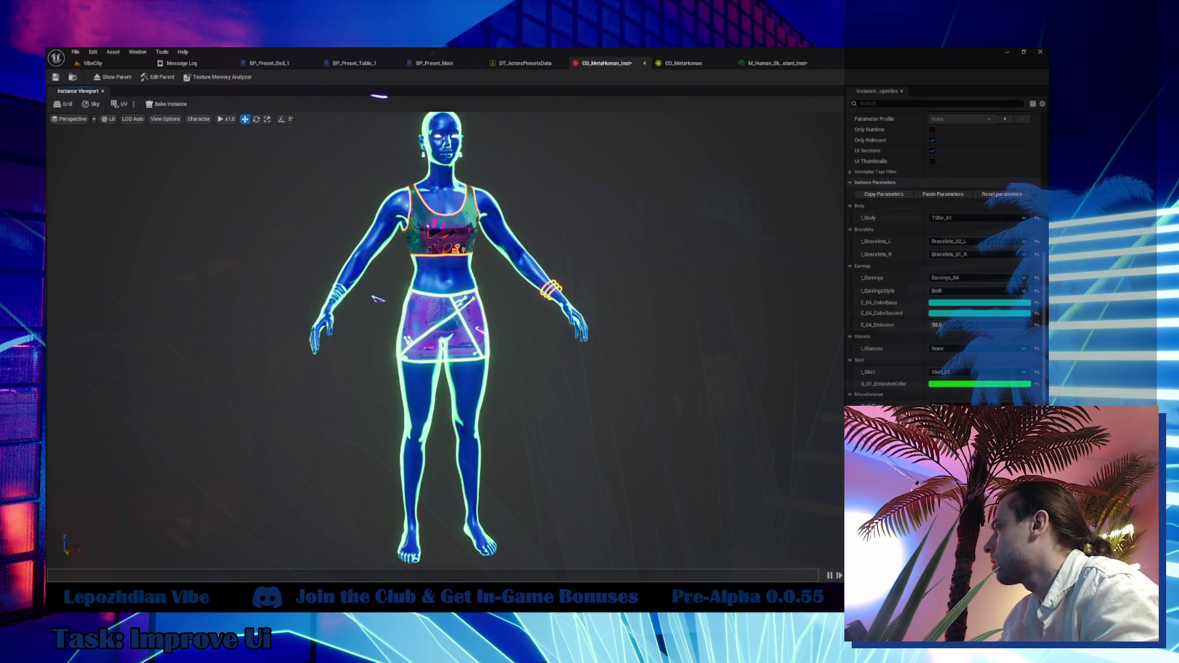
left_click(979, 383)
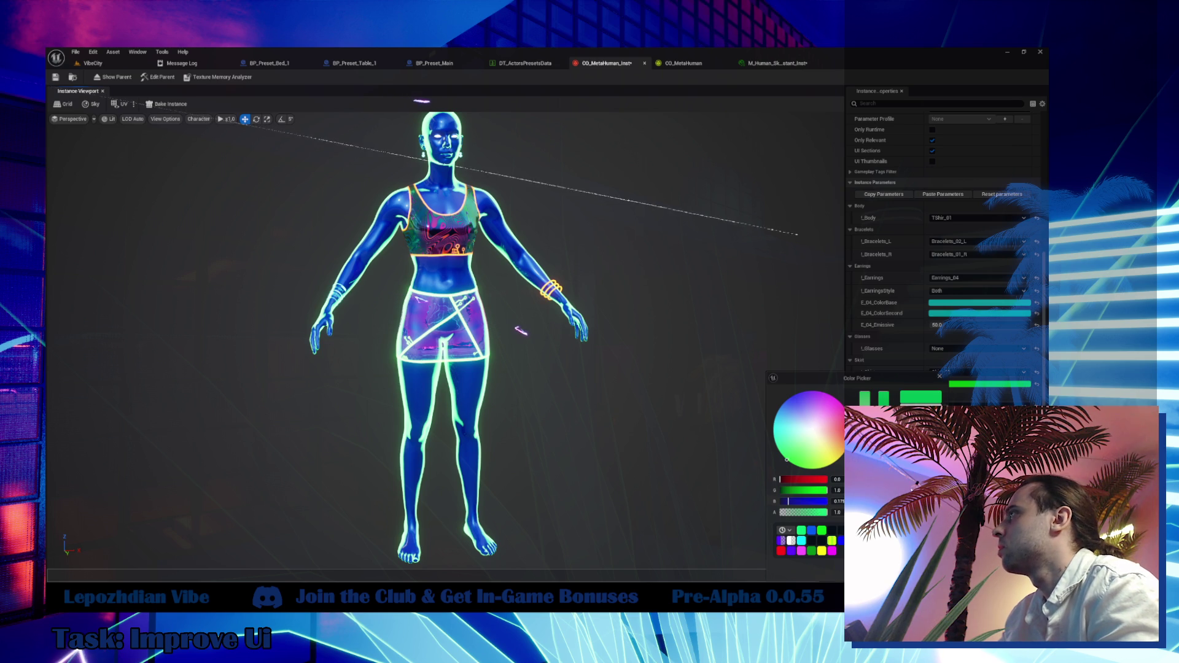
key("Escape")
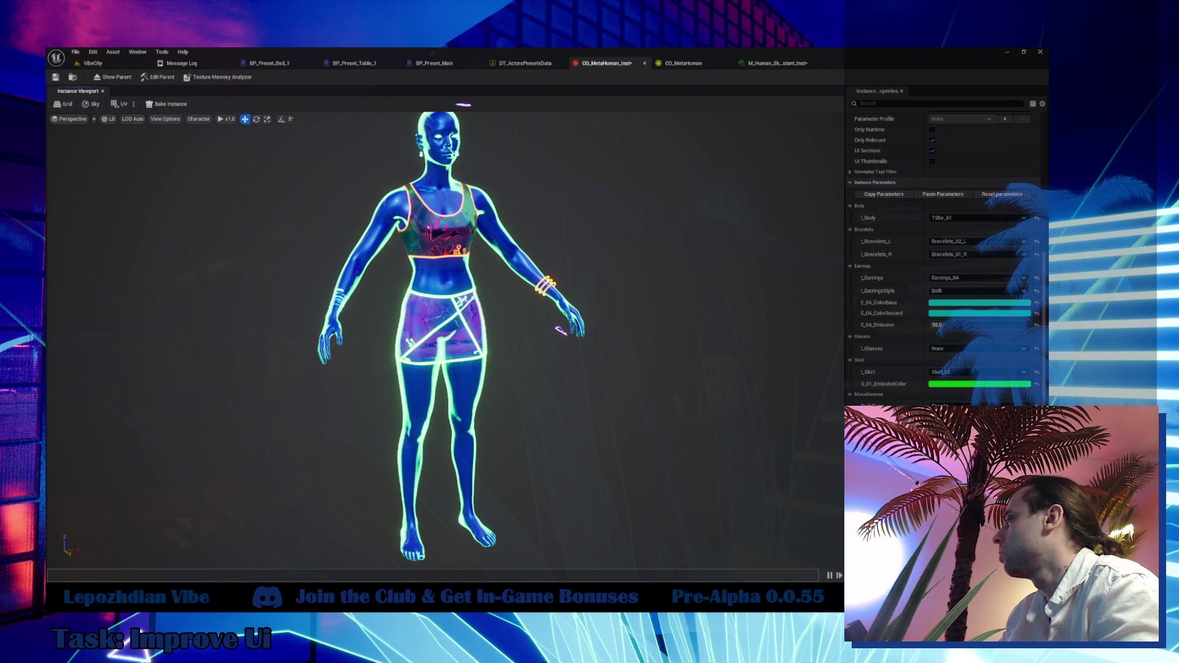
left_click(979, 383)
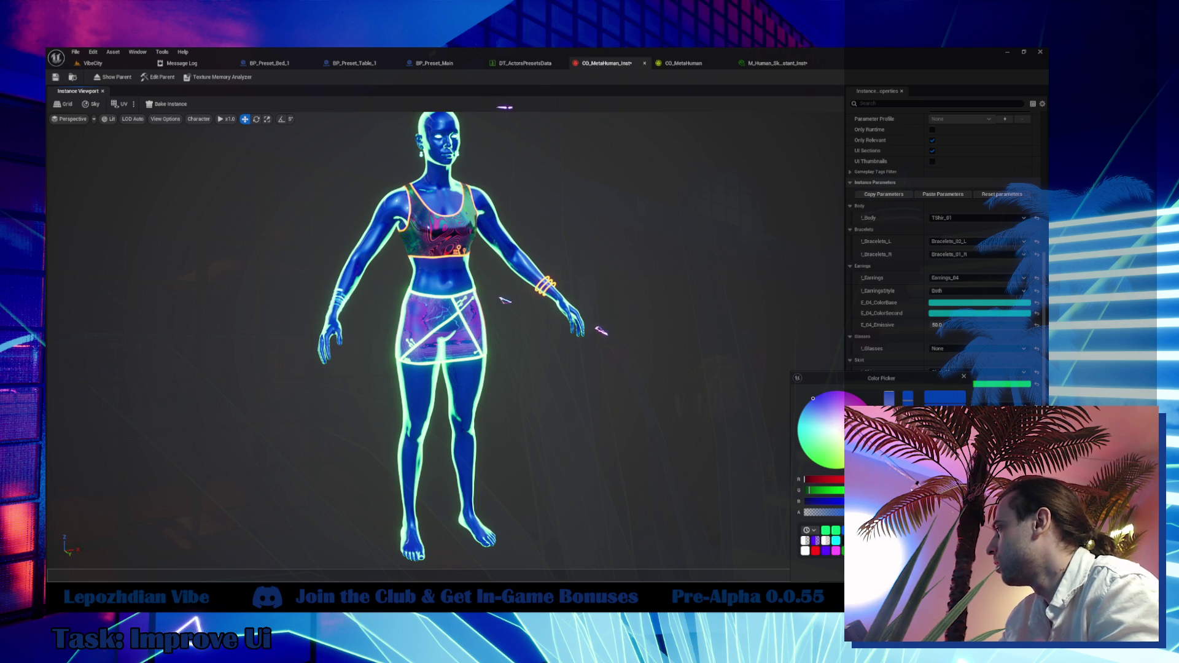
key("Escape")
left_click(980, 384)
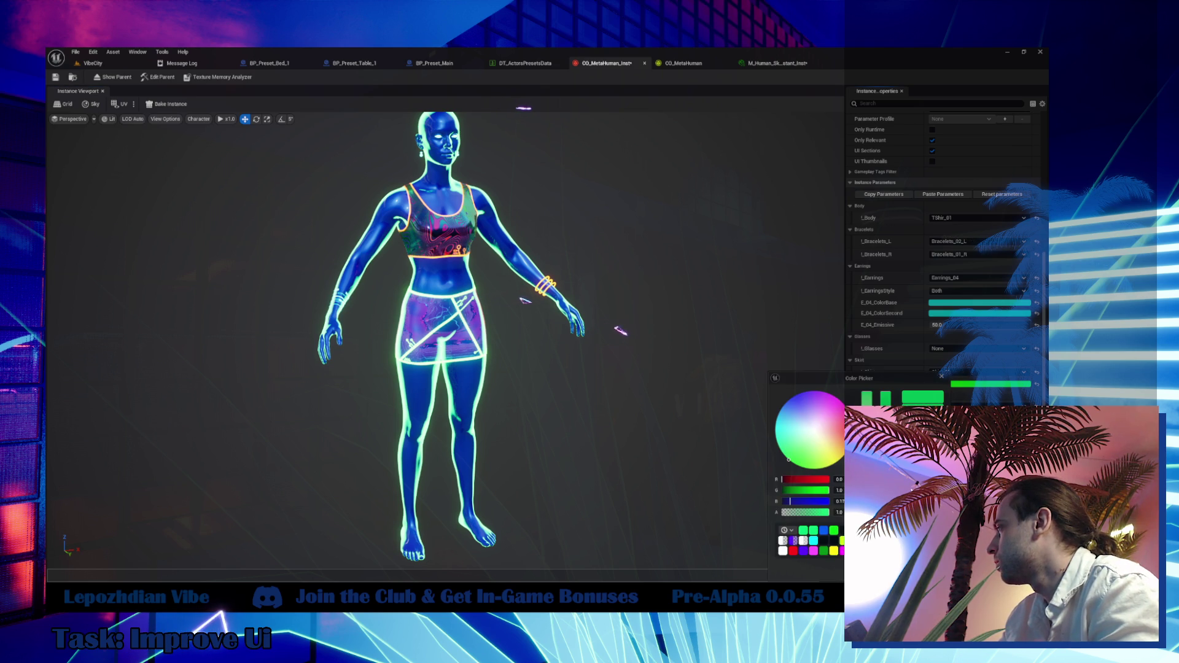
key("Escape")
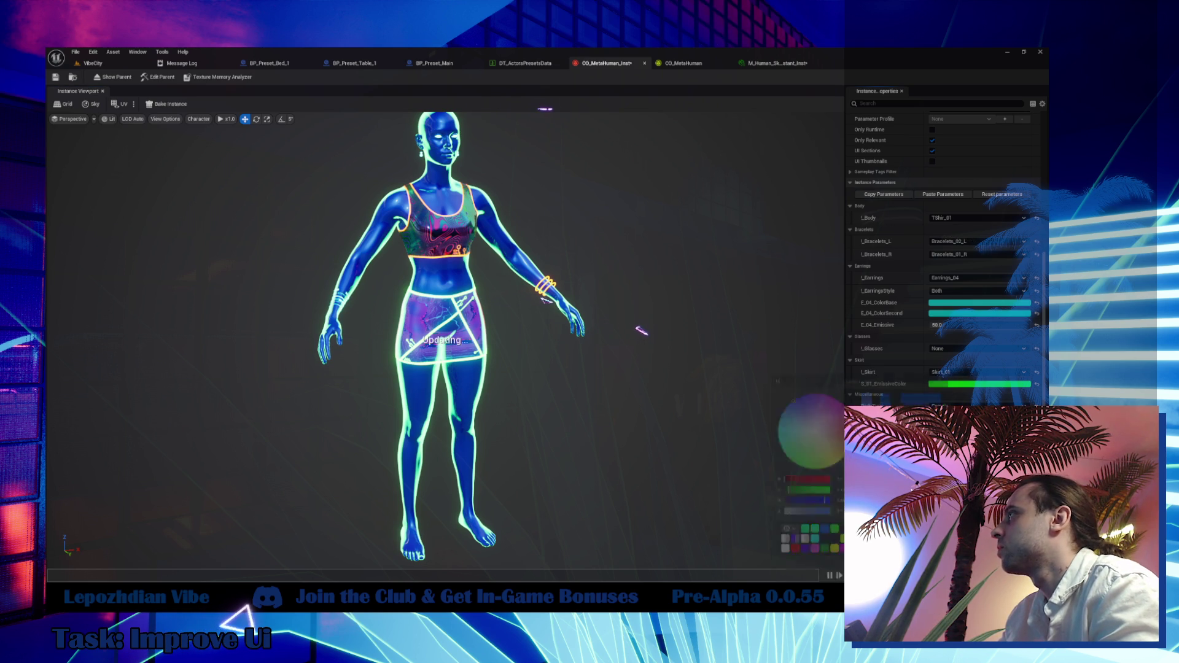
mouse_move(771, 466)
left_mouse_down()
mouse_move(792, 466)
mouse_move(772, 466)
left_mouse_up()
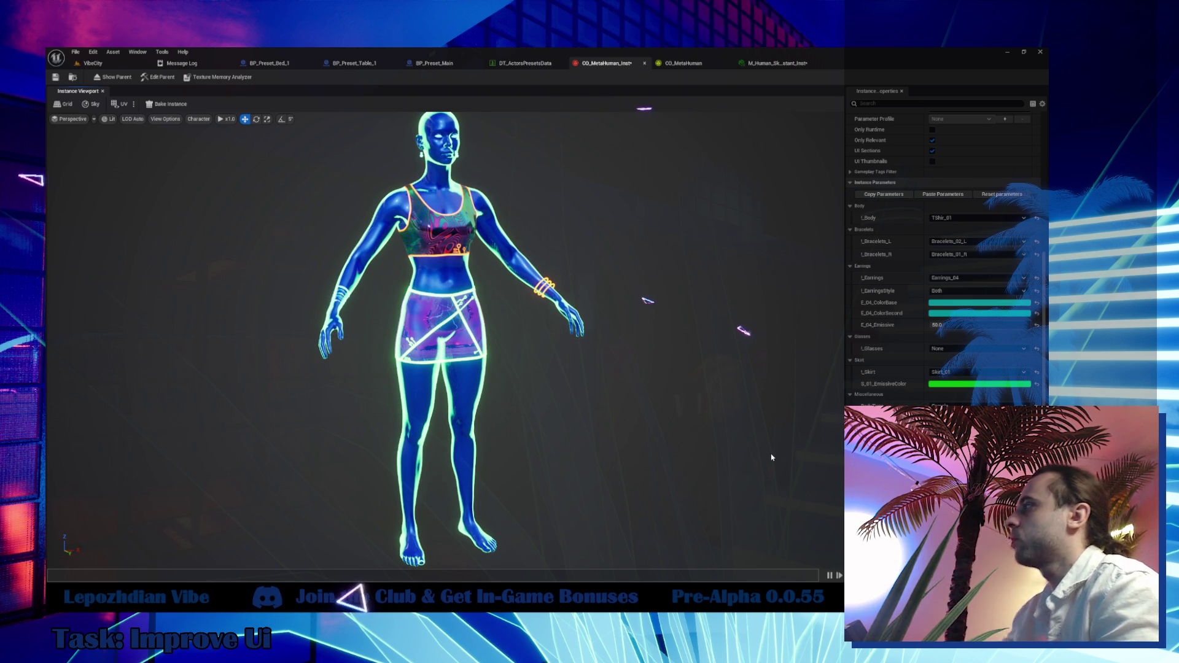
mouse_move(772, 457)
left_mouse_down()
mouse_move(945, 458)
mouse_move(531, 266)
left_mouse_up()
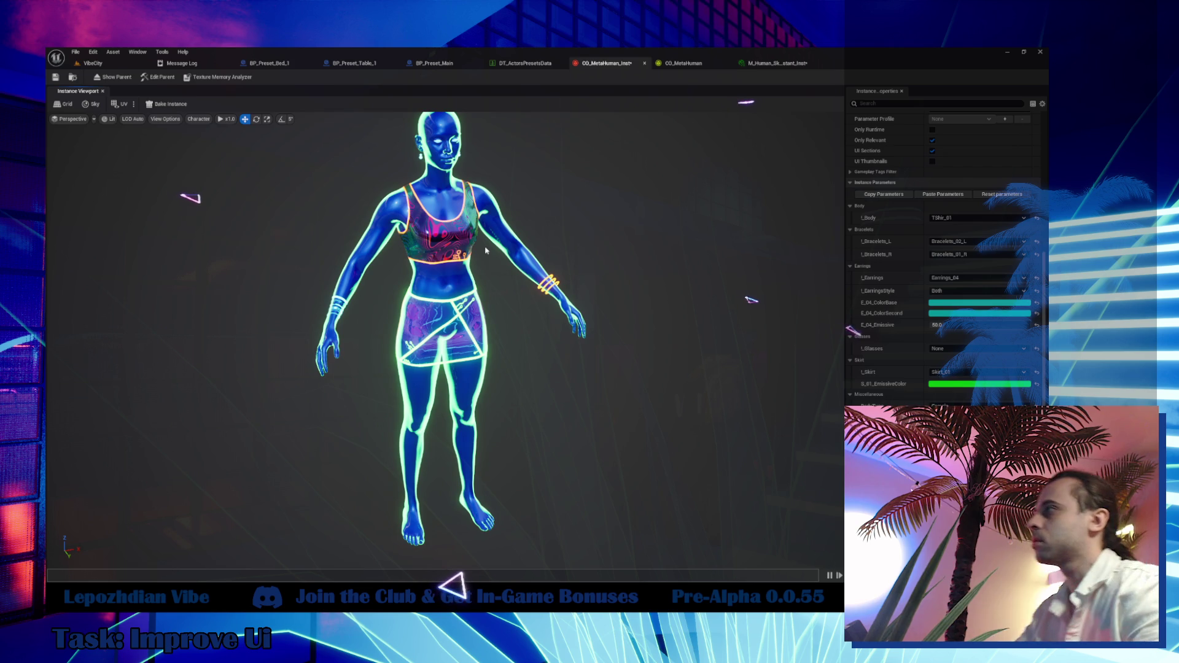
scroll(485, 250, "down", 2)
left_click_drag(486, 250, 583, 337)
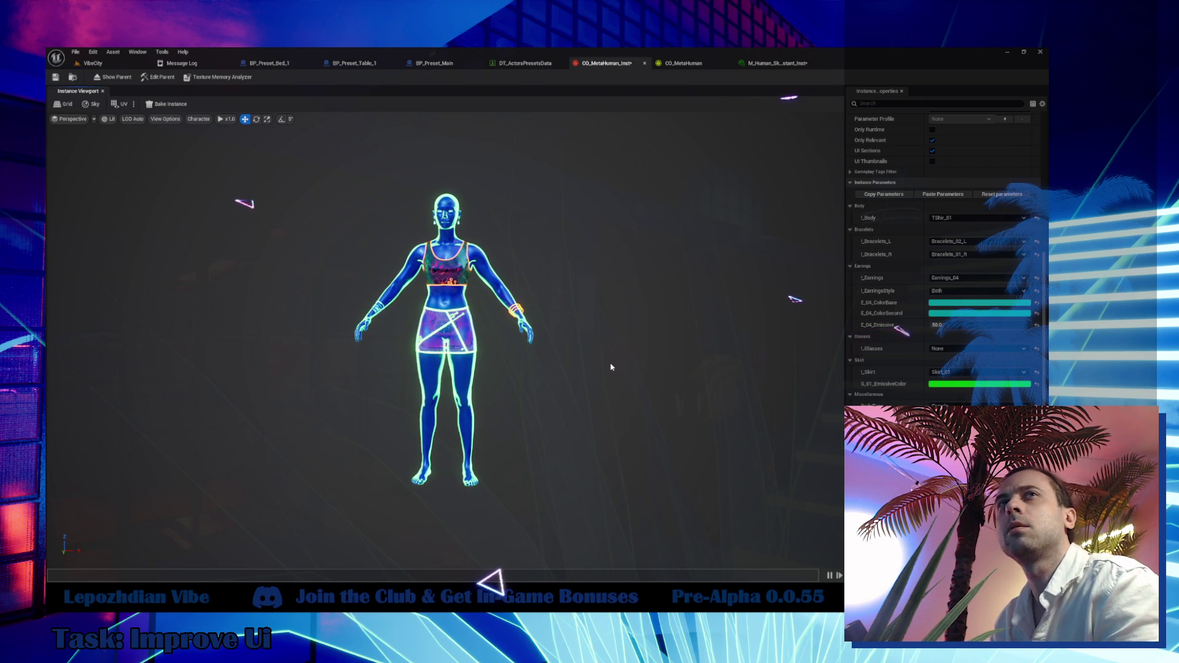
scroll(611, 367, "up", 1)
scroll(611, 367, "up", 1)
mouse_move(611, 367)
left_mouse_down()
mouse_move(636, 368)
mouse_move(621, 366)
left_mouse_up()
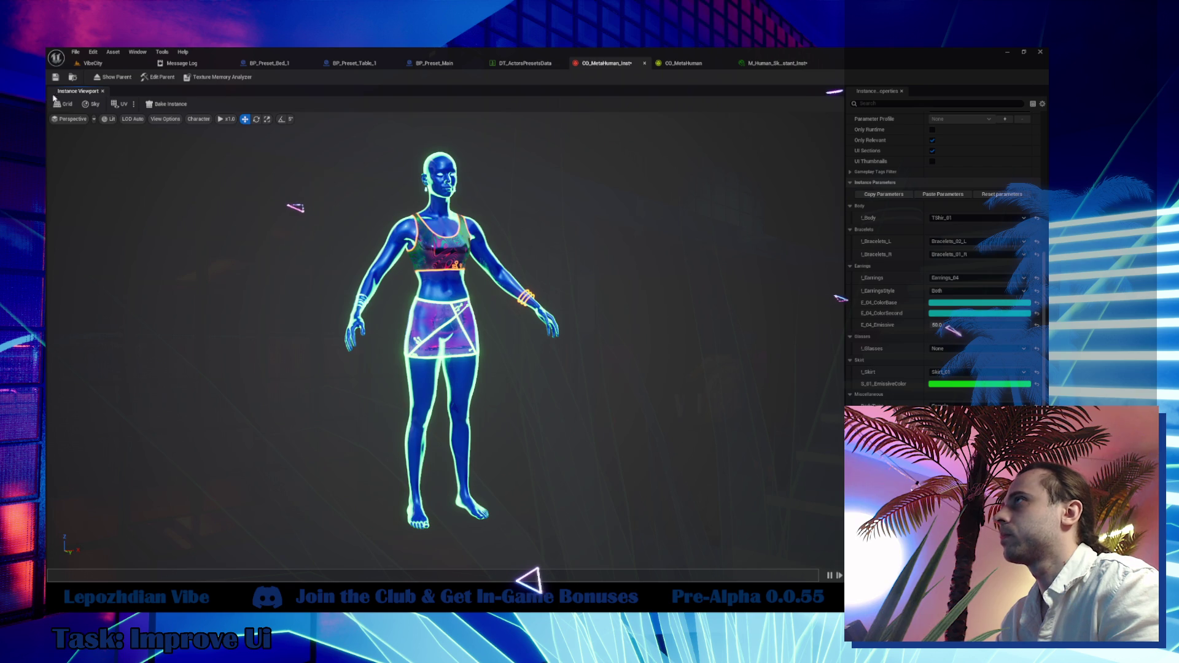